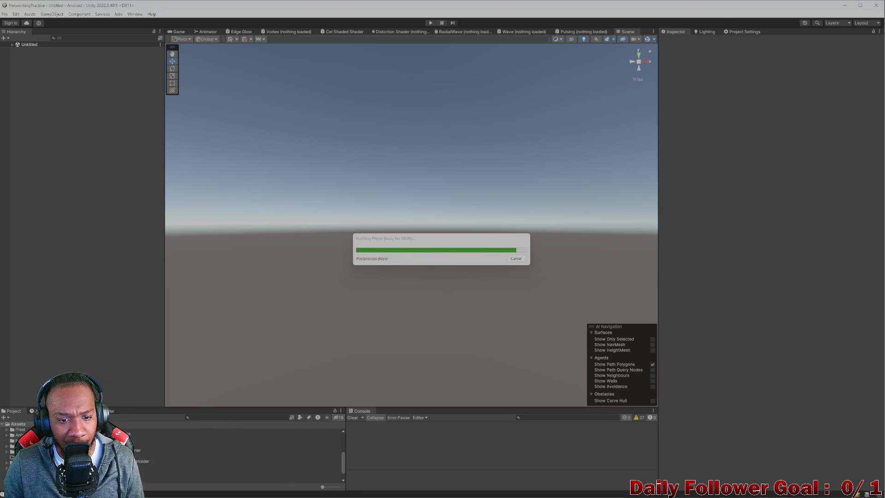
With the Android build still running, bring up the ChatGPT conversation about reconnecting after an IP change
mouse_move(551, 491)
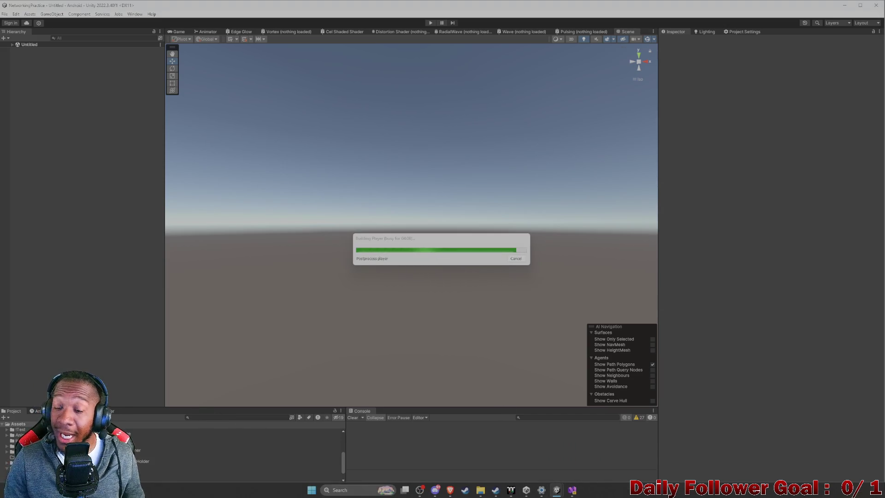
mouse_move(502, 497)
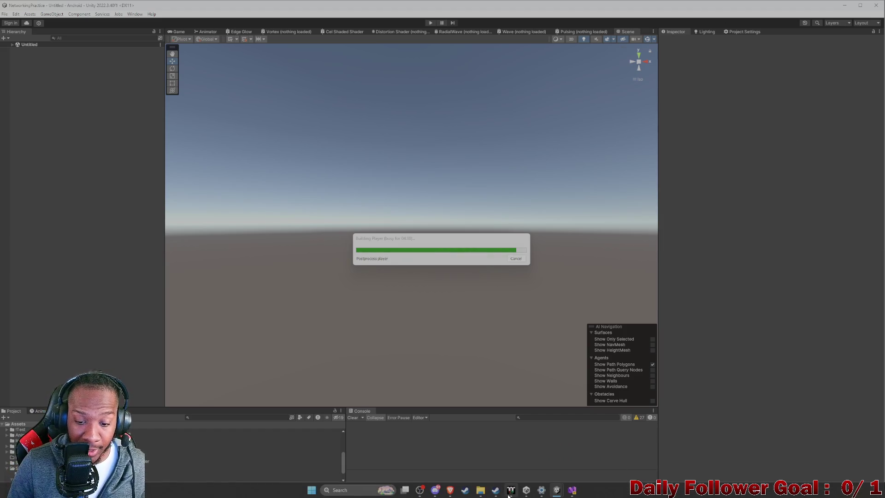
click(507, 437)
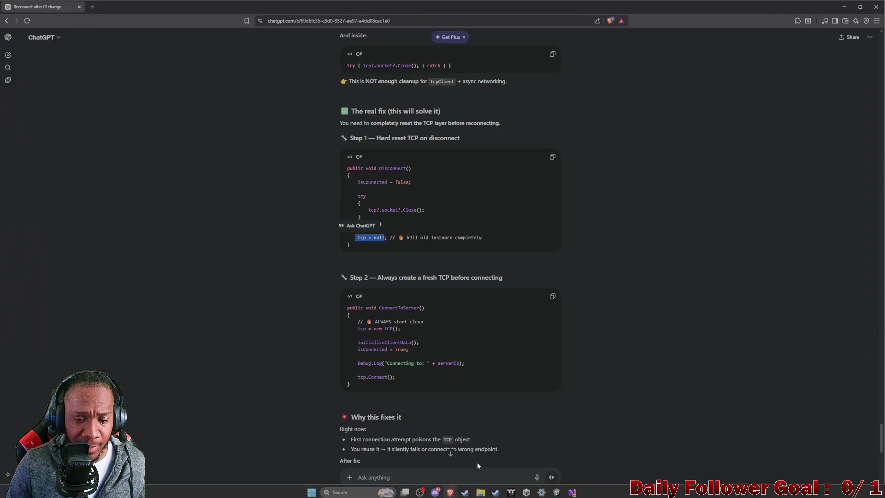
mouse_move(556, 491)
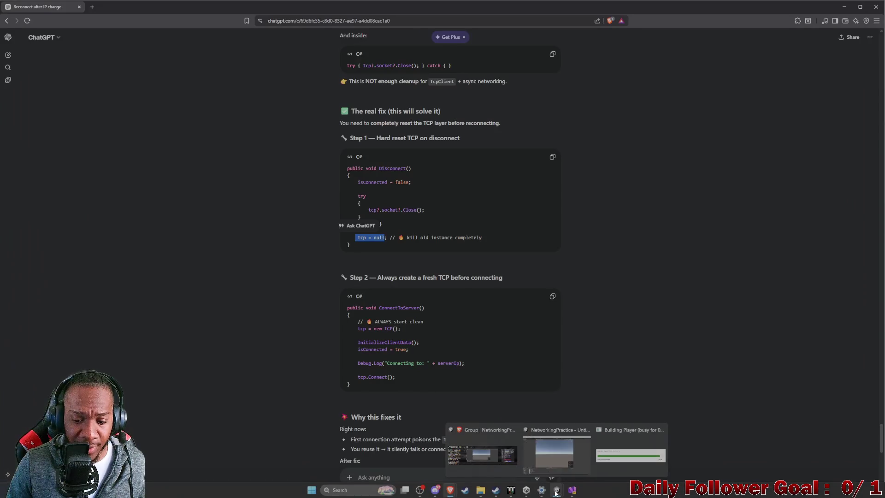
click(599, 463)
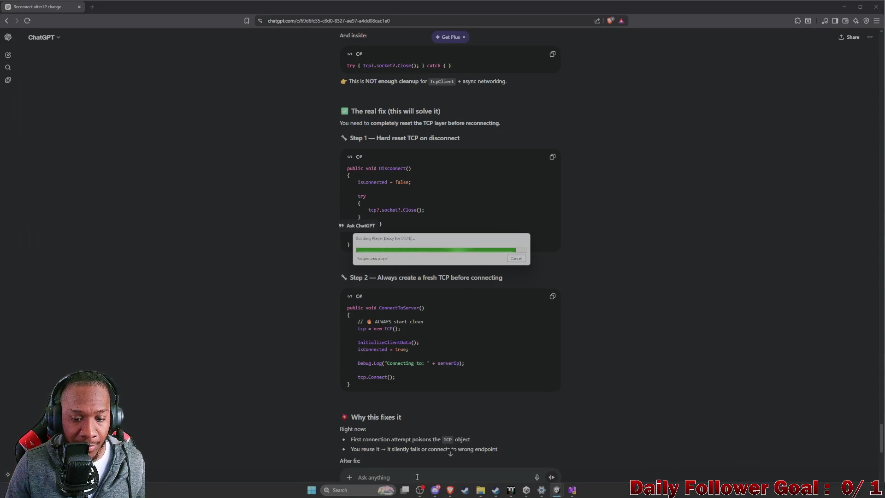
scroll(332, 415, down, 2)
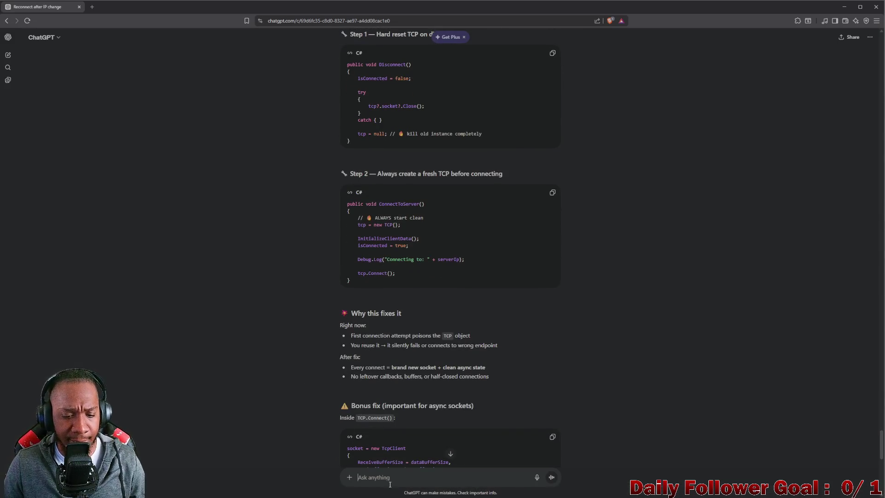
text(I)
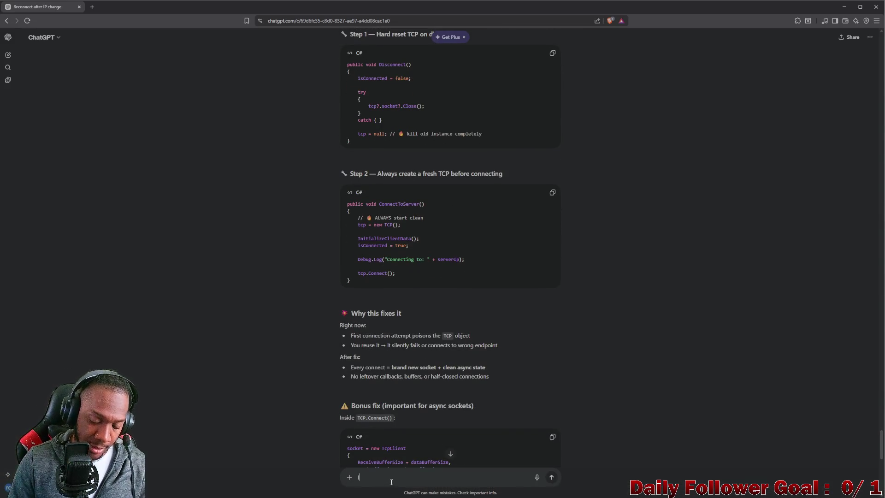
text( wouldke to loo)
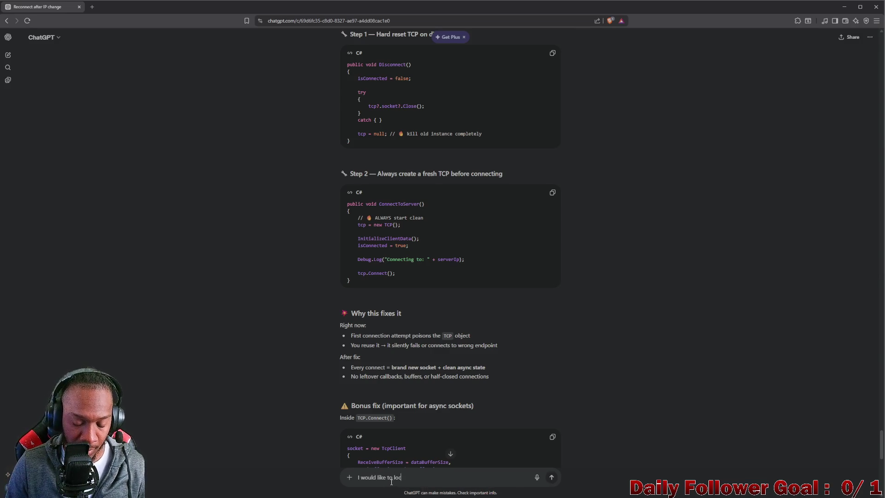
text(k)
text( the s)
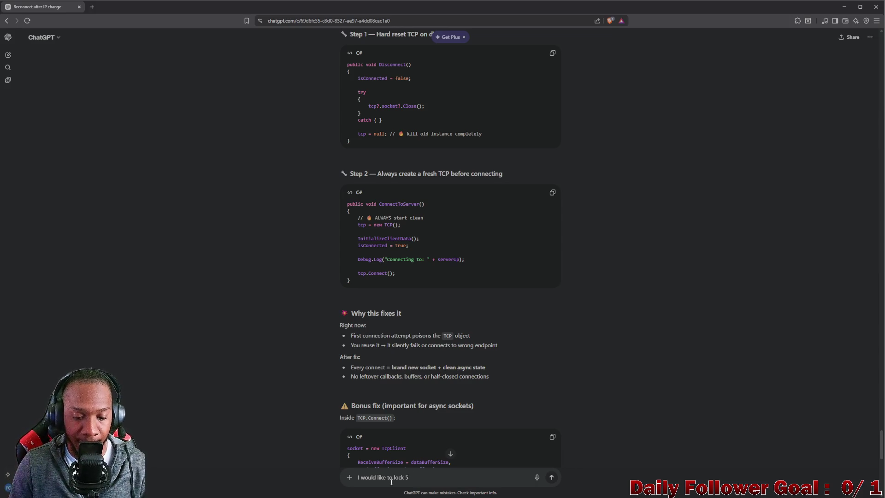
text(c)
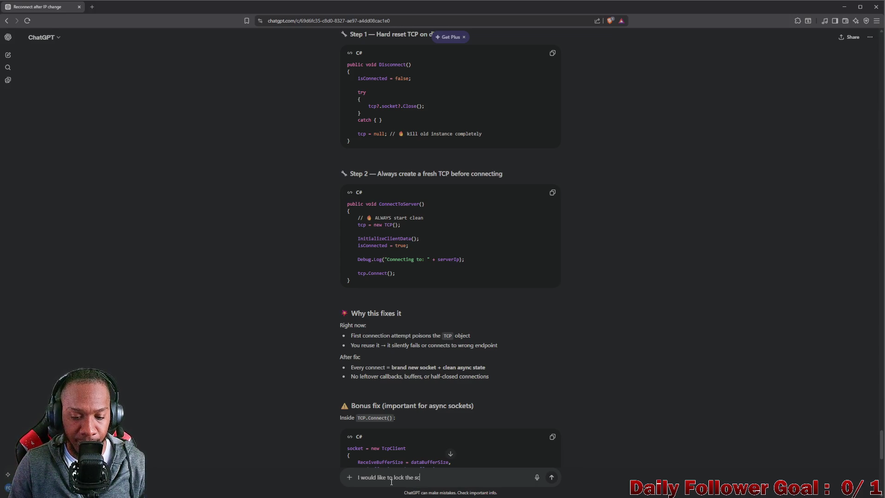
text(reen ro)
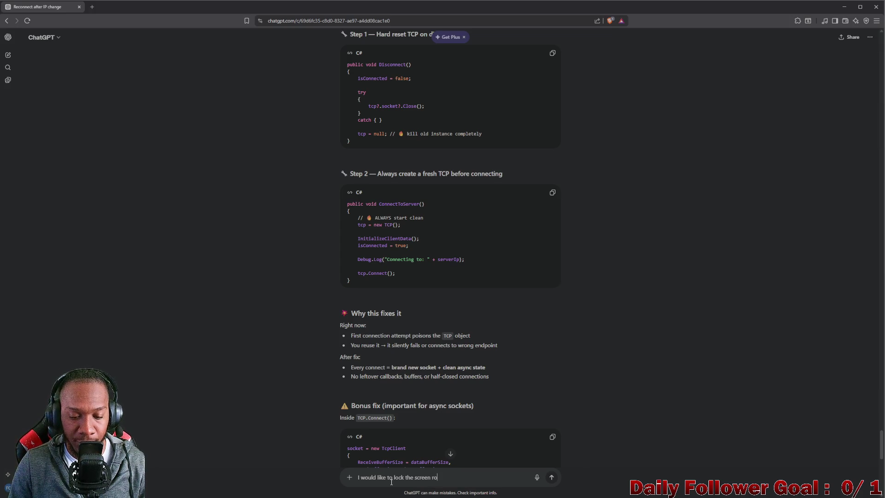
text(tation to la)
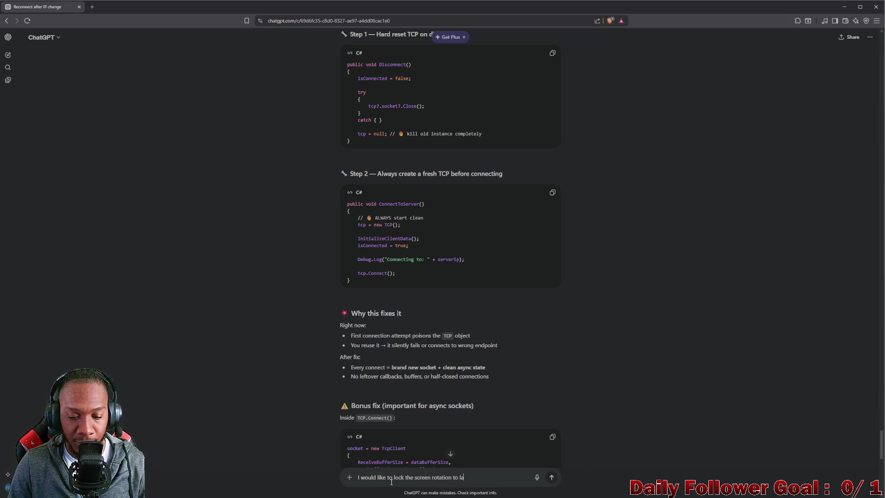
text(ndscape moed)
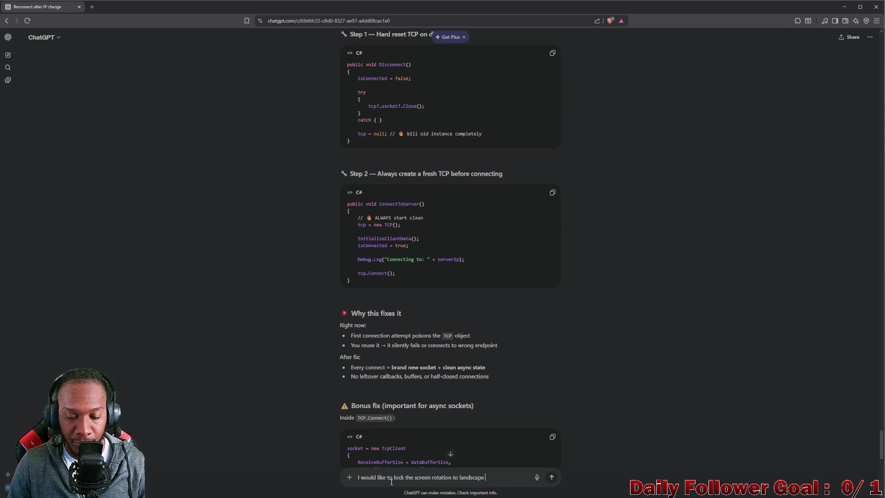
Draft the question about forcing phones in Unity to a 20:9 aspect ratio
key(BackSpace)
key(BackSpace)
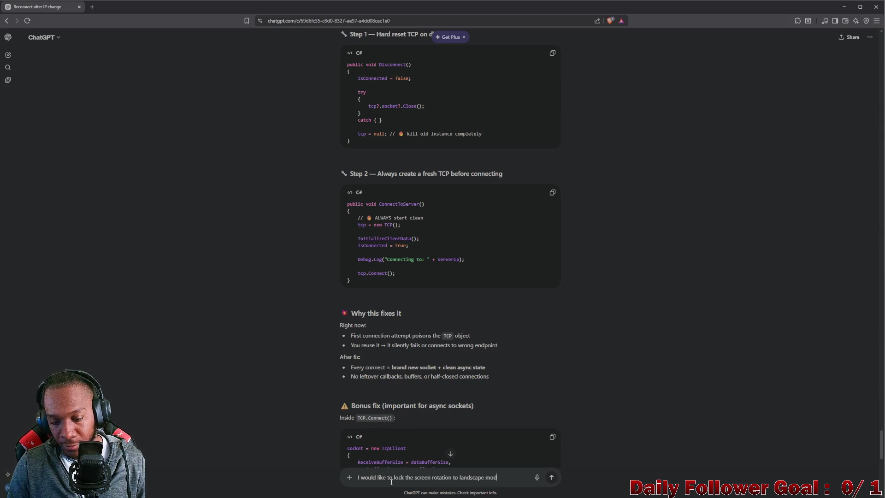
text(des for c)
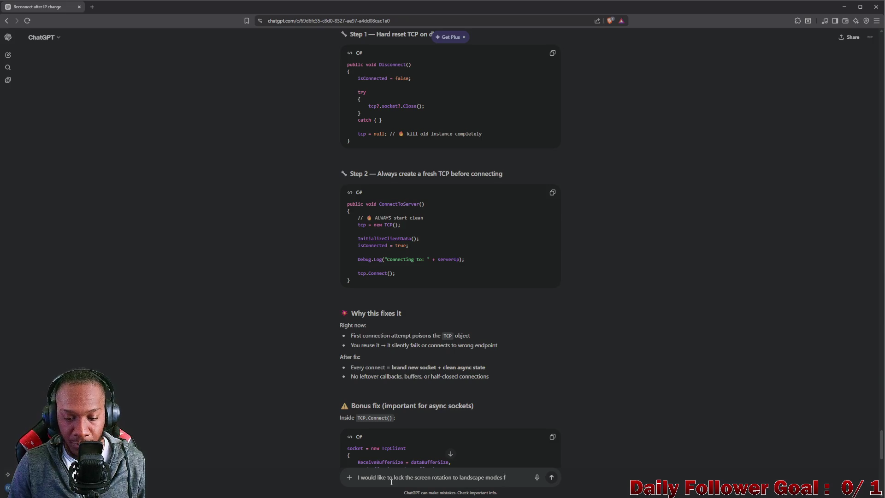
text(la)
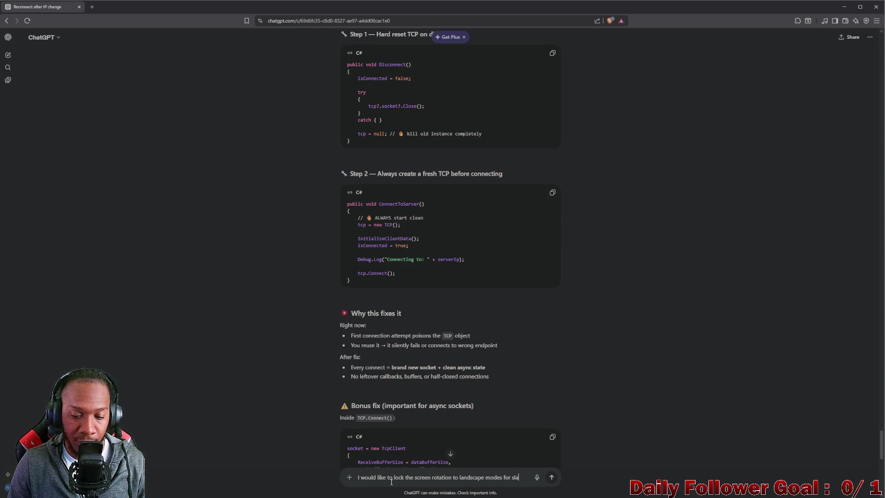
text(b style po)
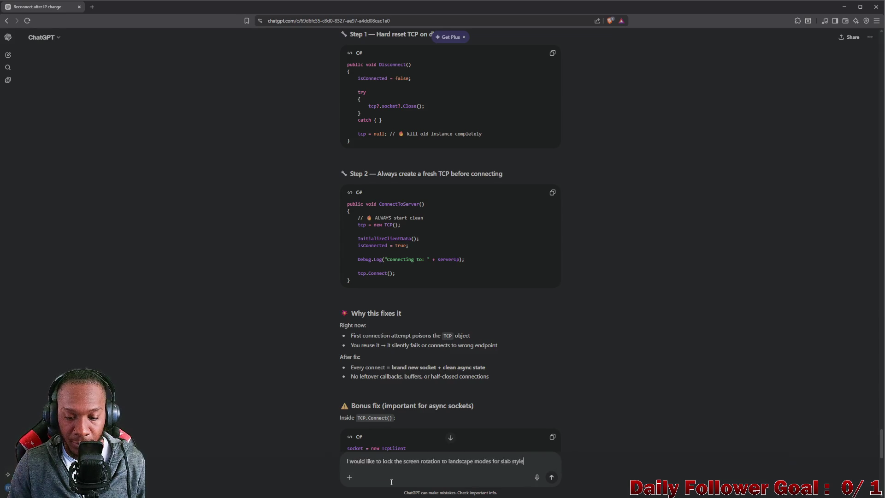
key(BackSpace)
key(BackSpace)
text(f)
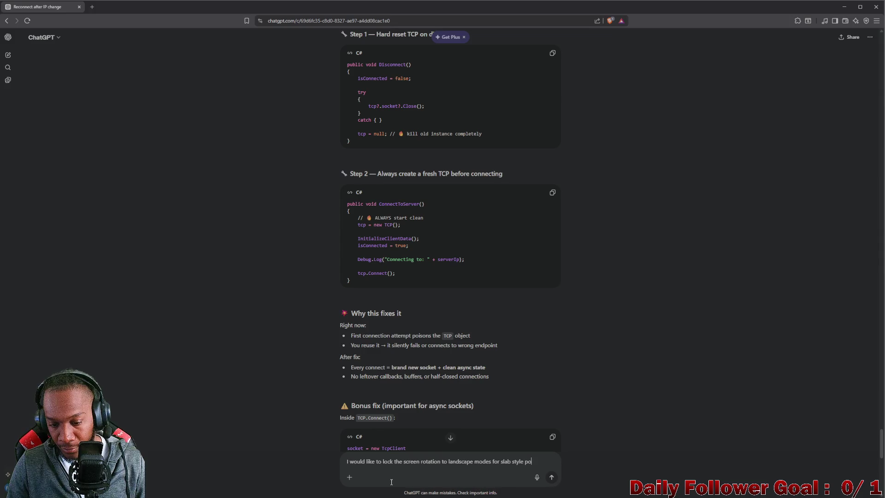
text(hone)
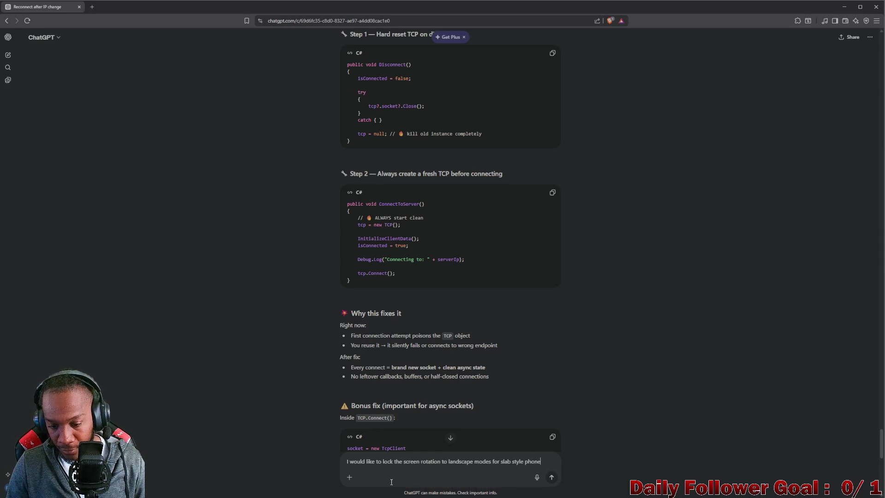
text(sin)
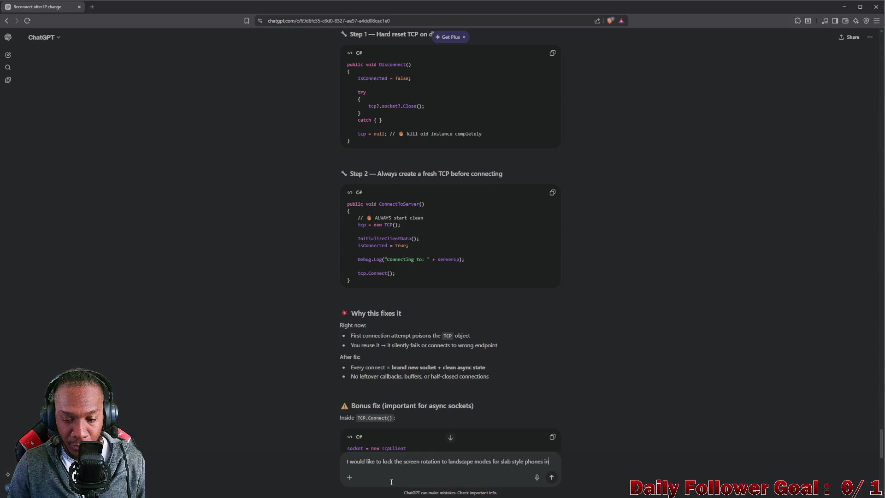
text( unity of)
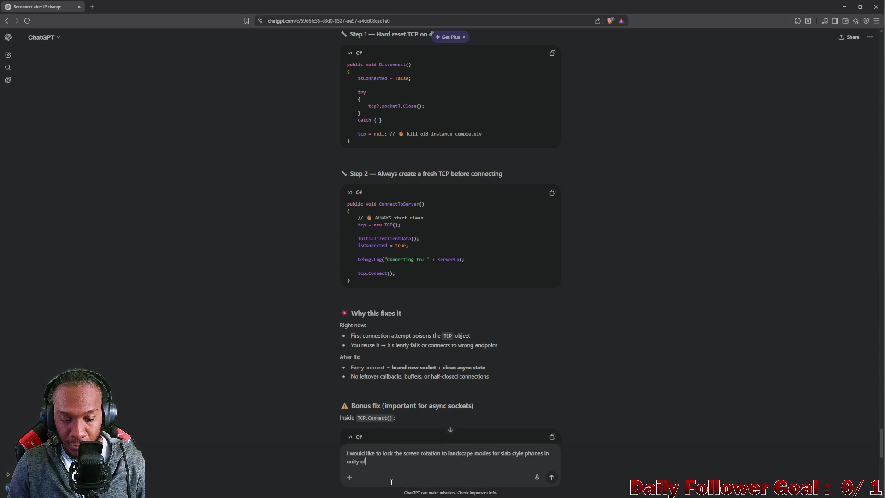
key(BackSpace)
text(r a )
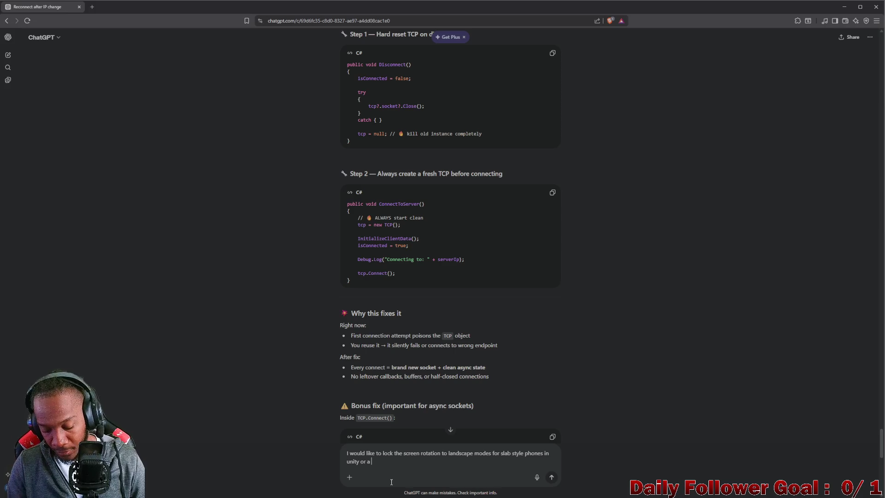
text(20:9)
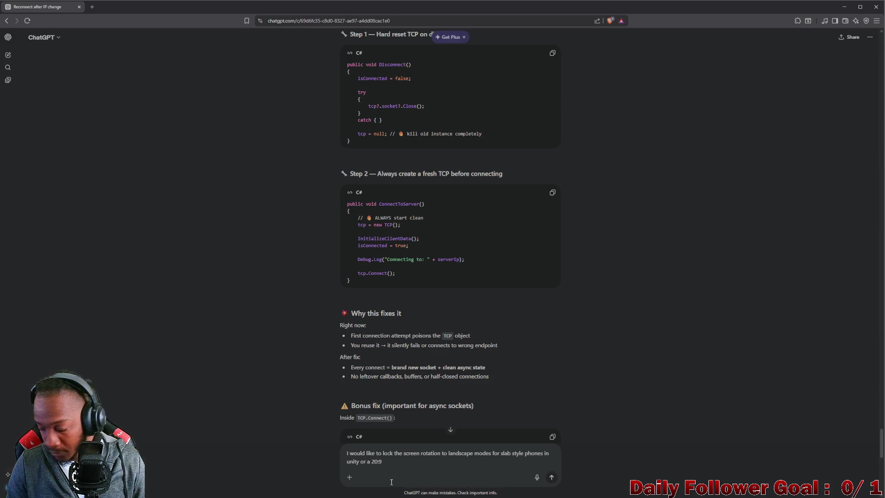
text( asp)
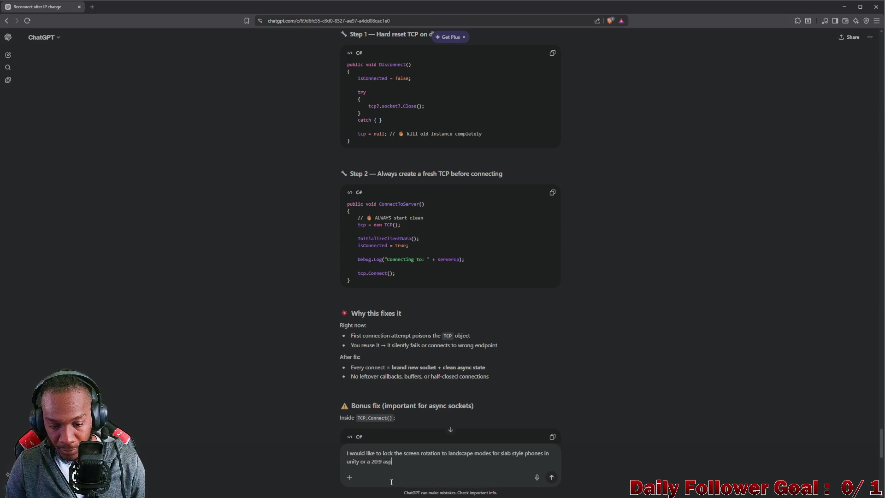
text(ect.)
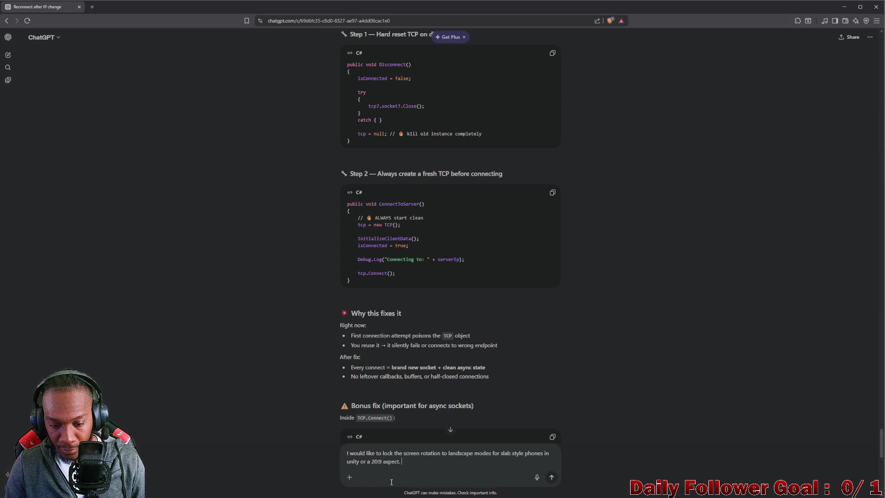
text(T)
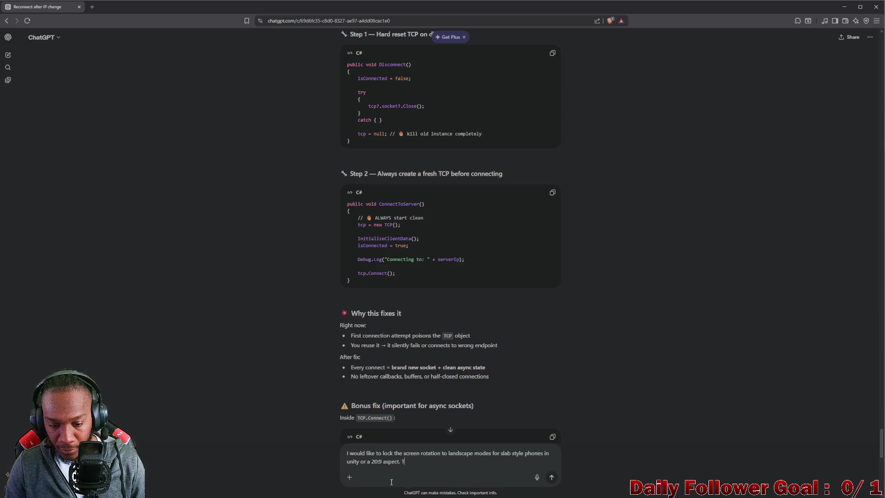
text(Hhen fo)
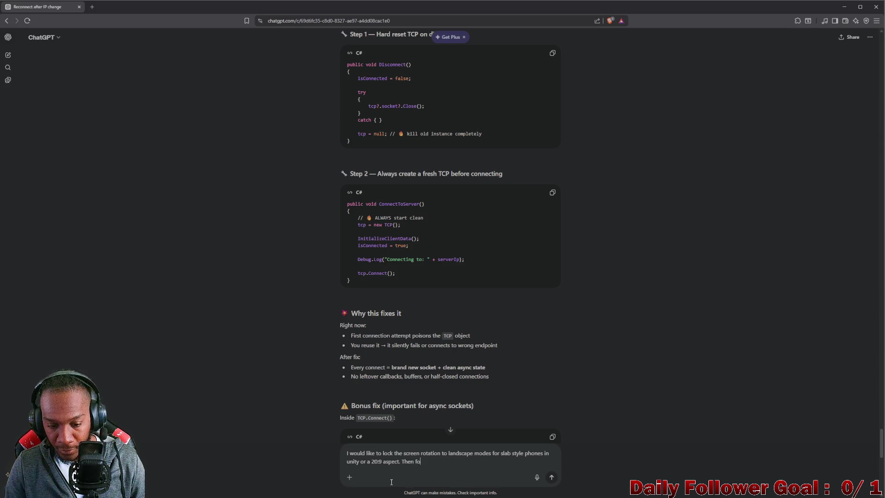
text(r table )
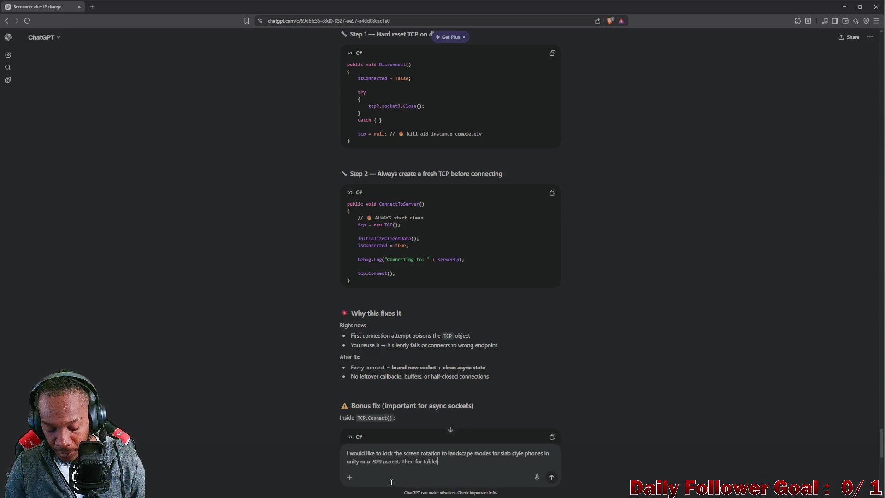
text( I wo)
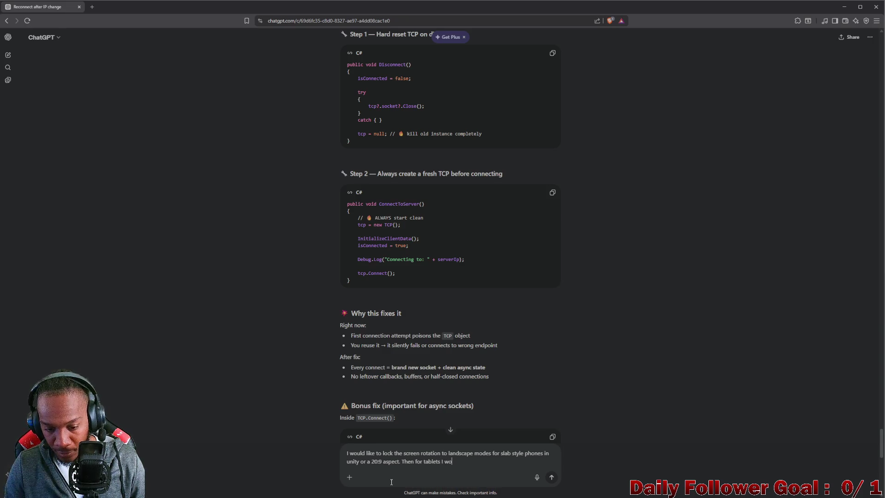
text(uld like the)
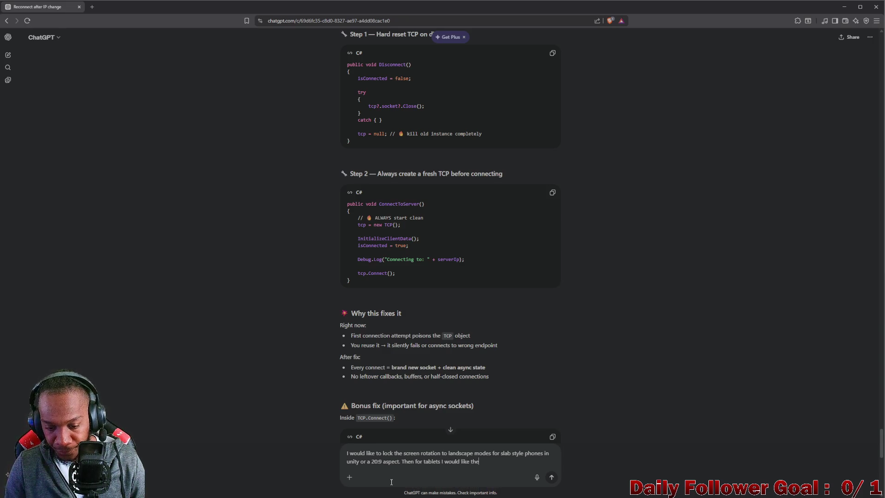
text( aspecratio to be)
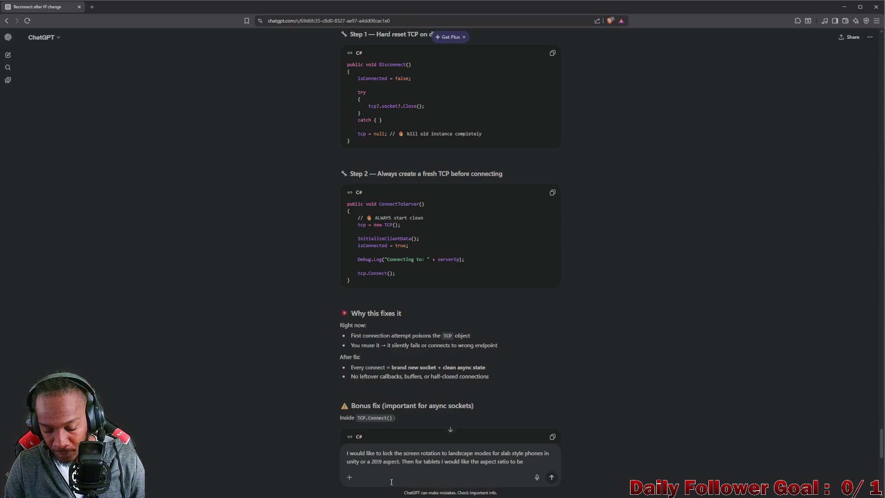
text( 4:2)
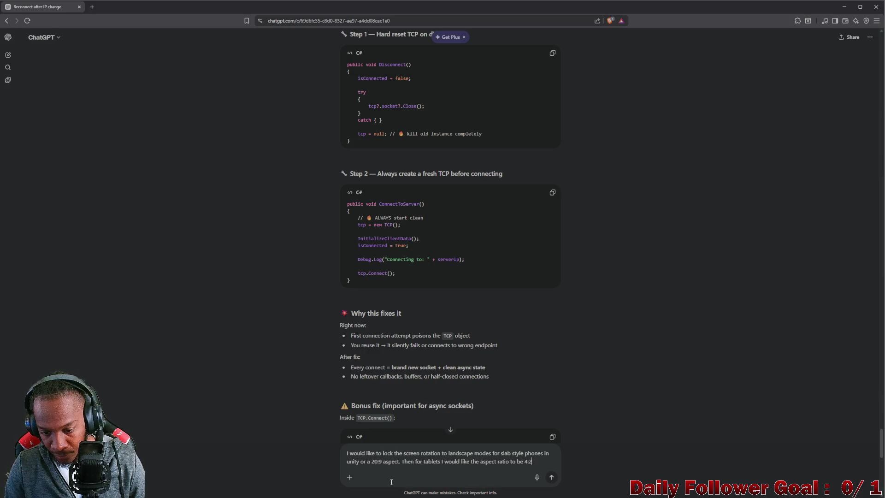
text(:3. whicjh)
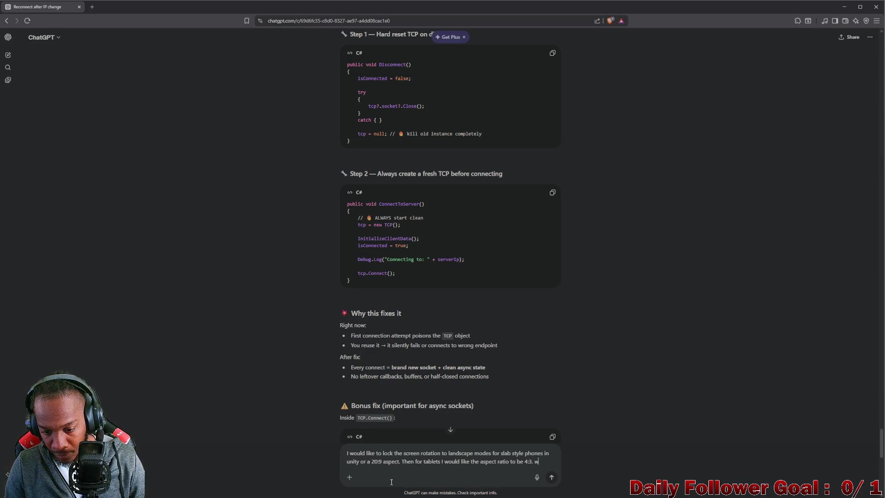
Add tablets at 4:3 locked to landscape, ask 'is this possible in unity?', and send
key(BackSpace)
key(BackSpace)
text(h is)
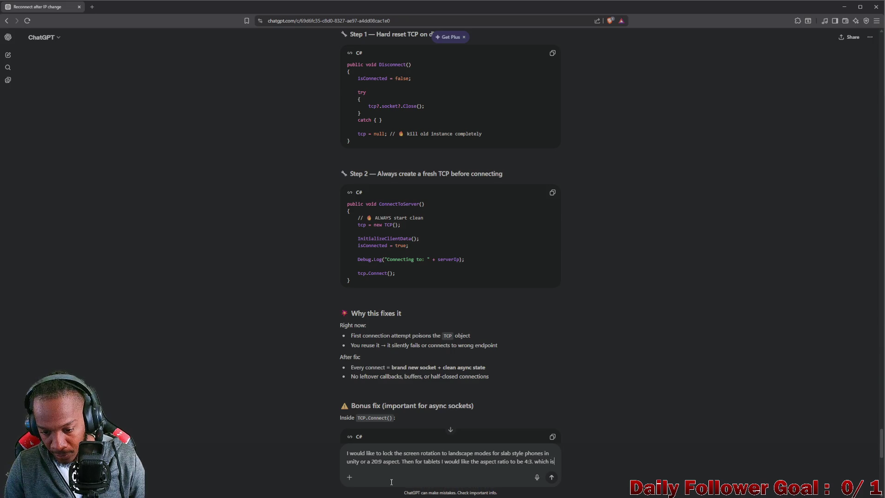
text( a porta)
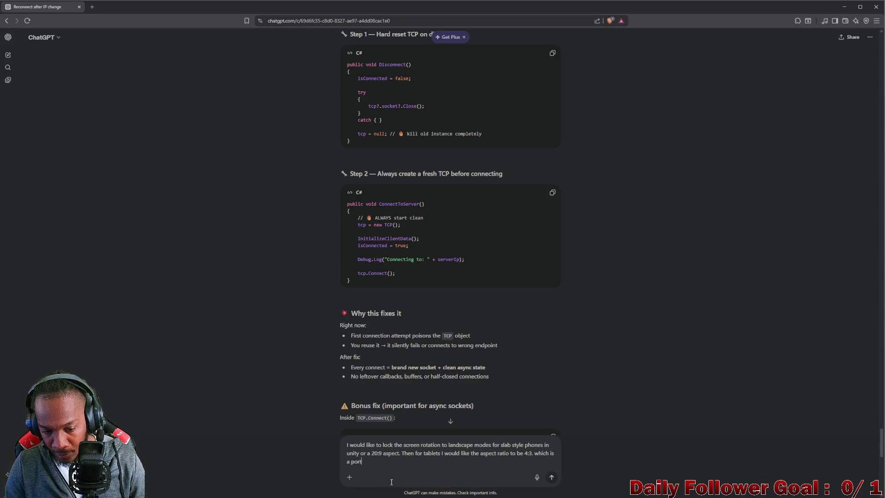
key(BackSpace)
key(BackSpace)
key(BackSpace)
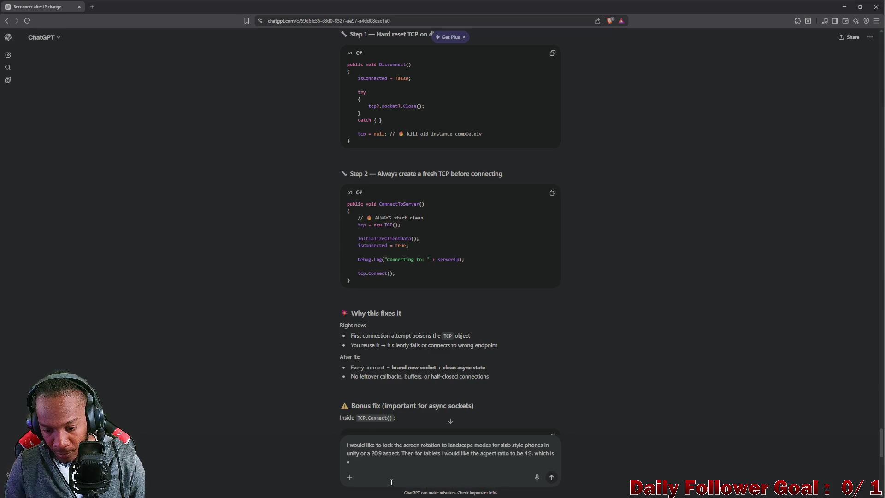
click(480, 463)
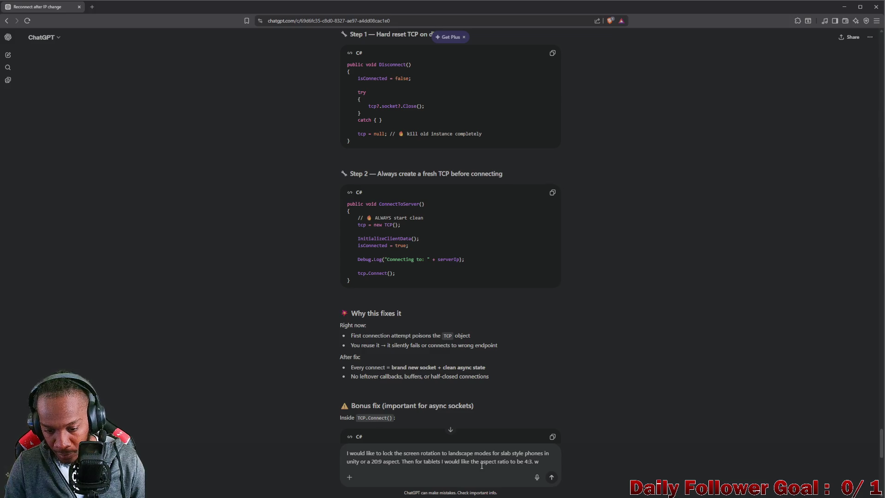
text(and lock)
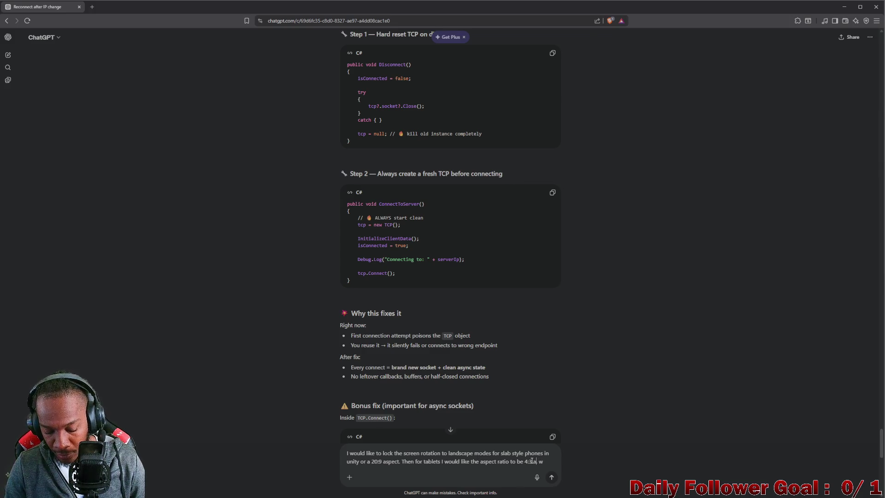
text(ed to land)
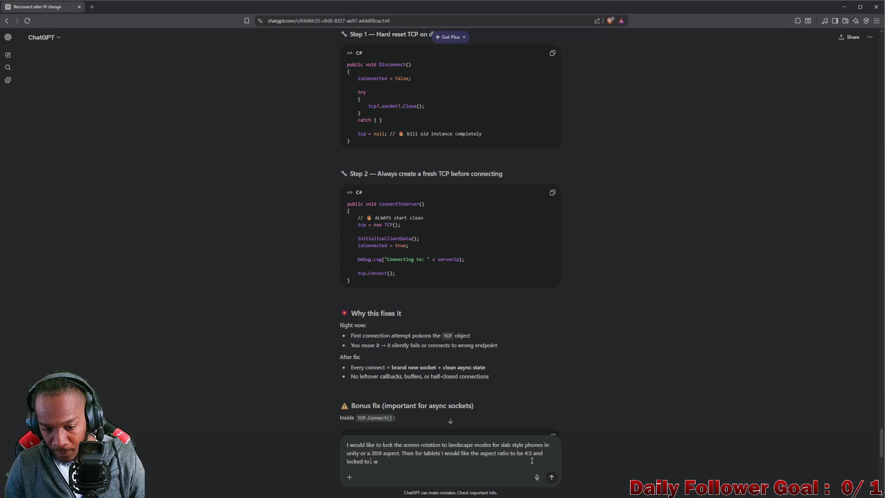
text(scape.)
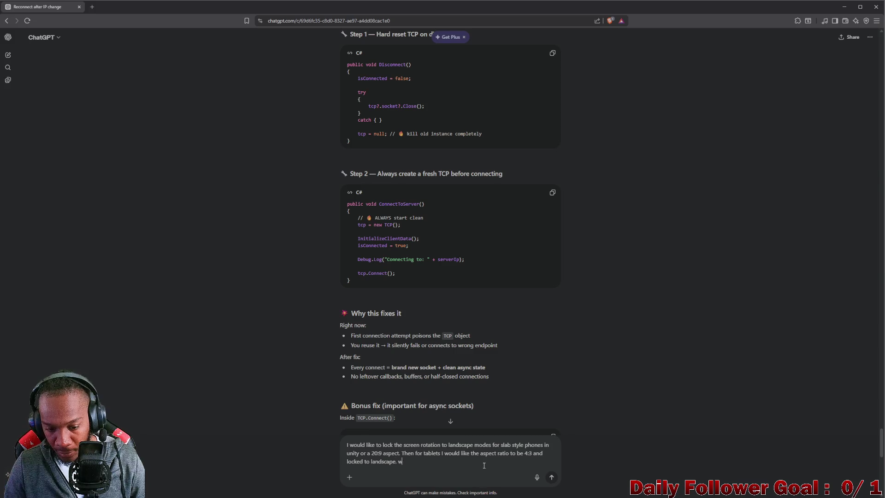
key(BackSpace)
text(is this)
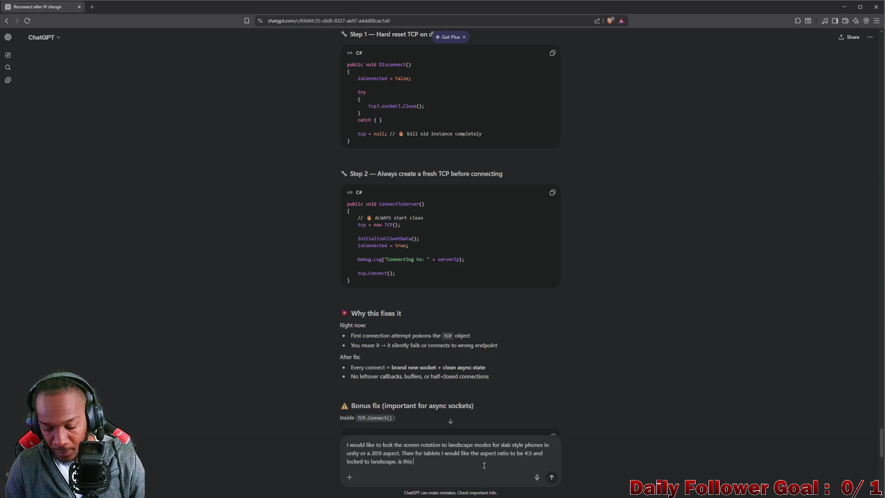
text( possible in u)
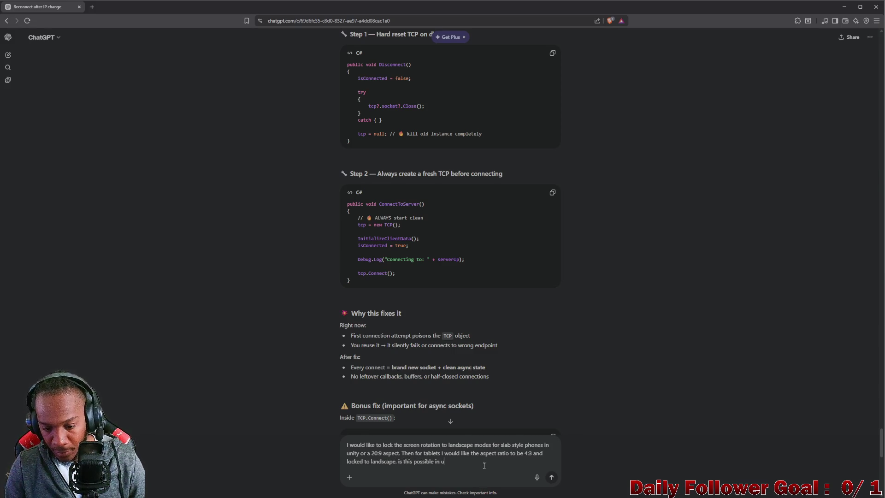
text(nity?)
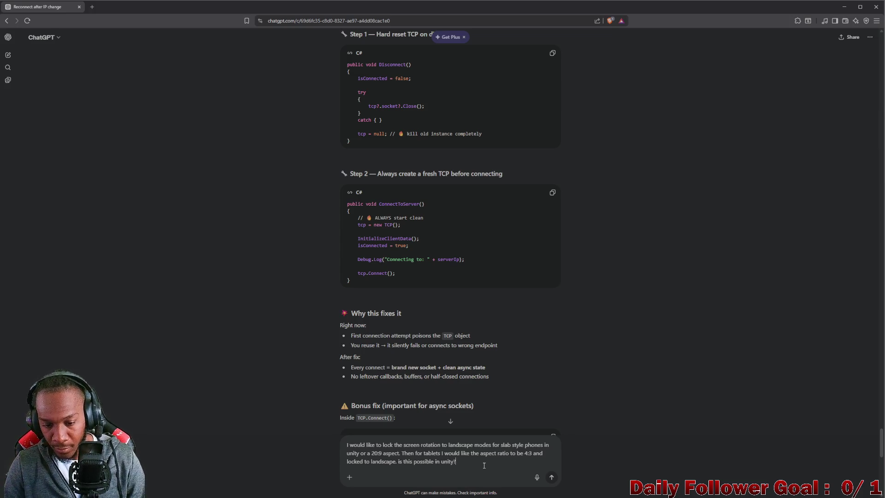
key(Return)
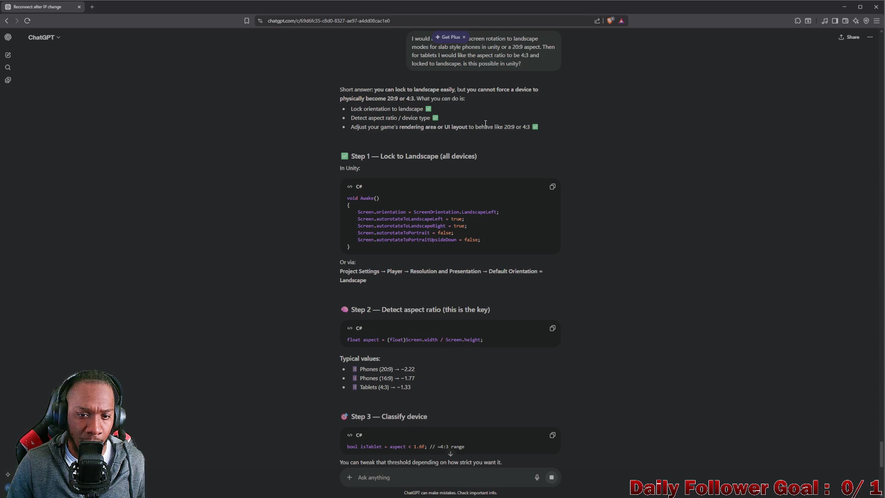
scroll(486, 123, down, 1)
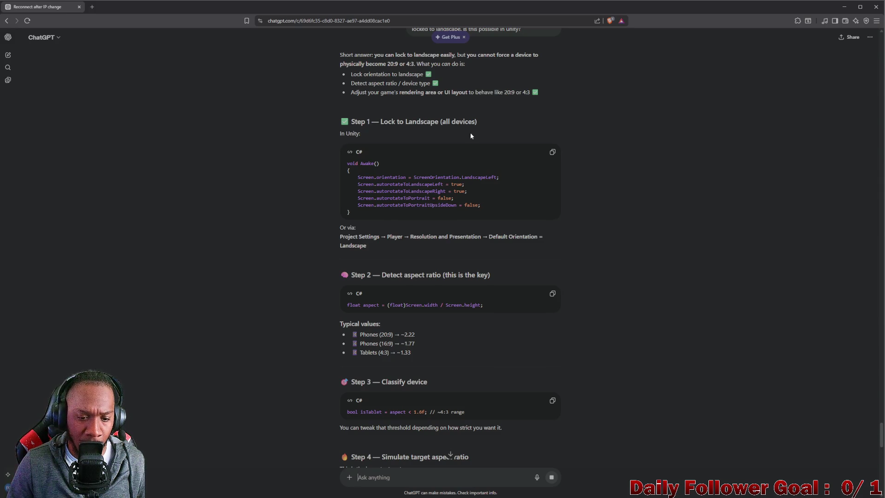
scroll(470, 134, down, 2)
scroll(473, 132, down, 2)
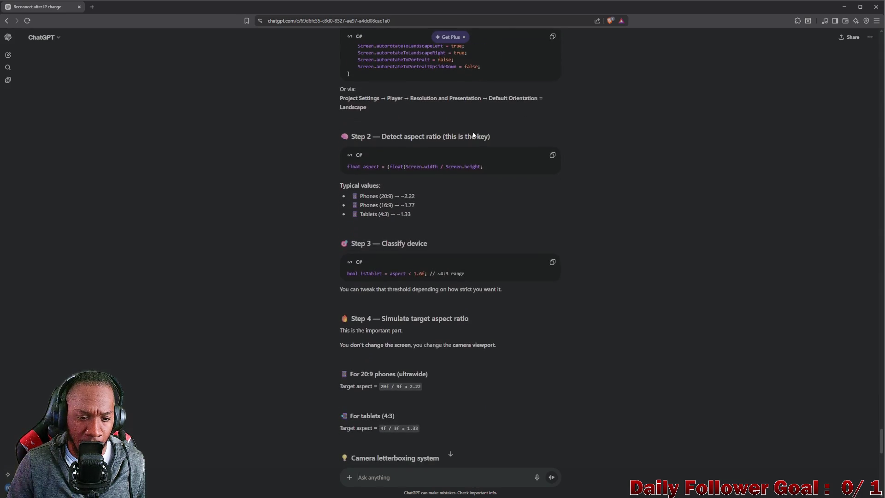
scroll(474, 133, down, 2)
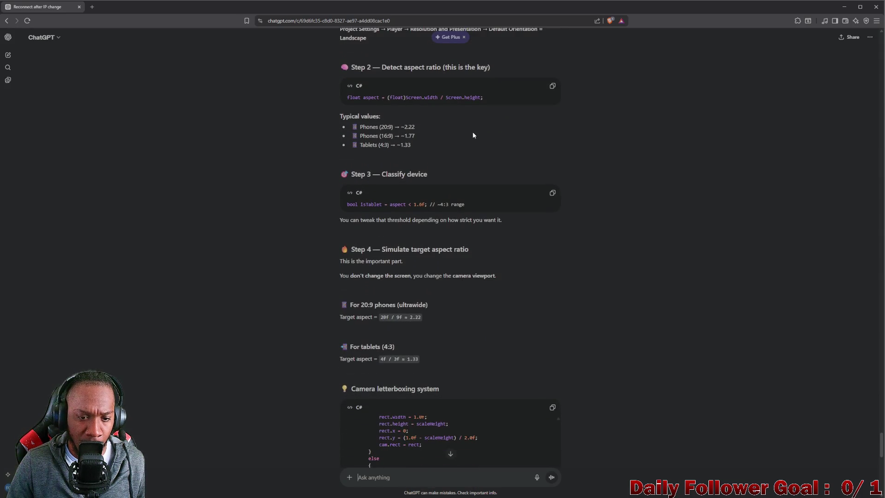
scroll(473, 133, down, 3)
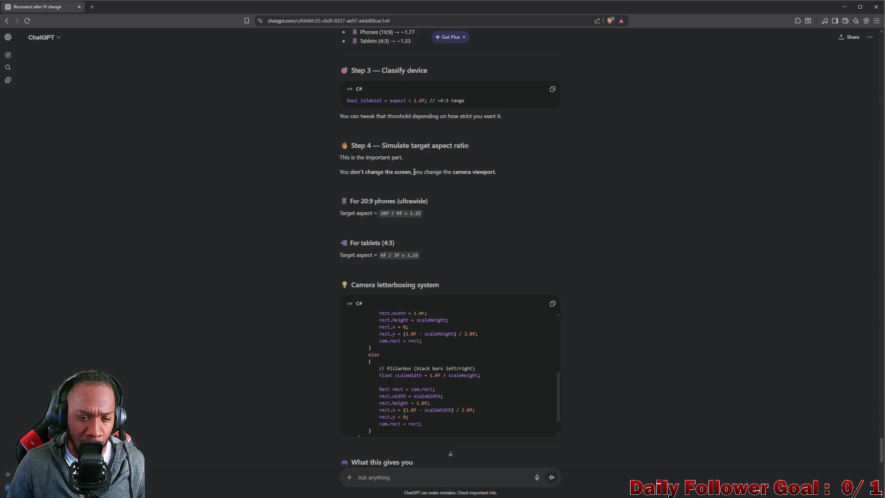
scroll(414, 171, down, 2)
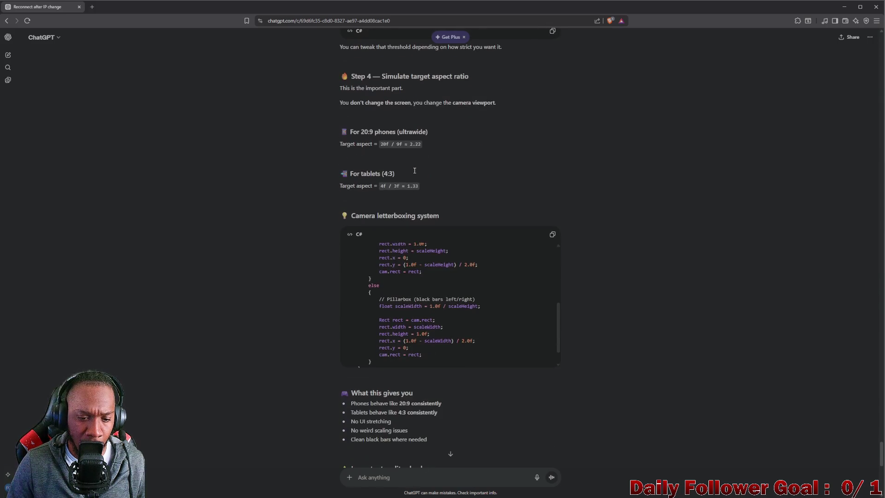
scroll(415, 172, down, 2)
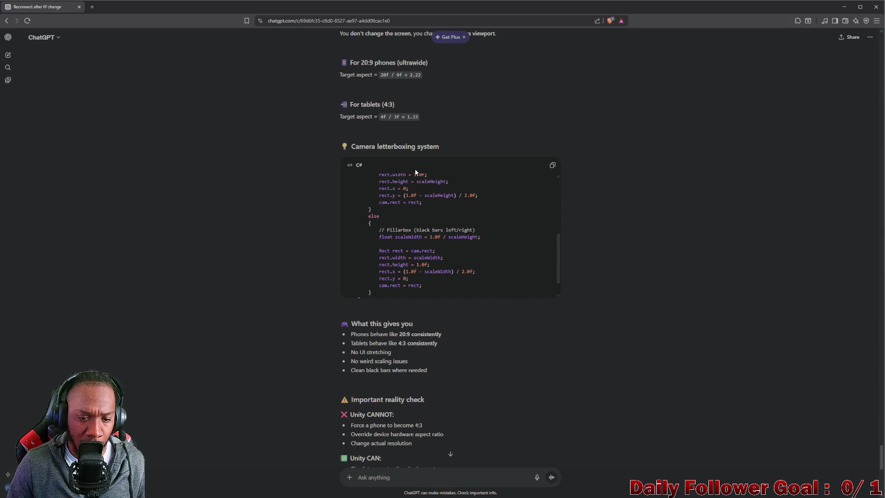
scroll(416, 173, down, 1)
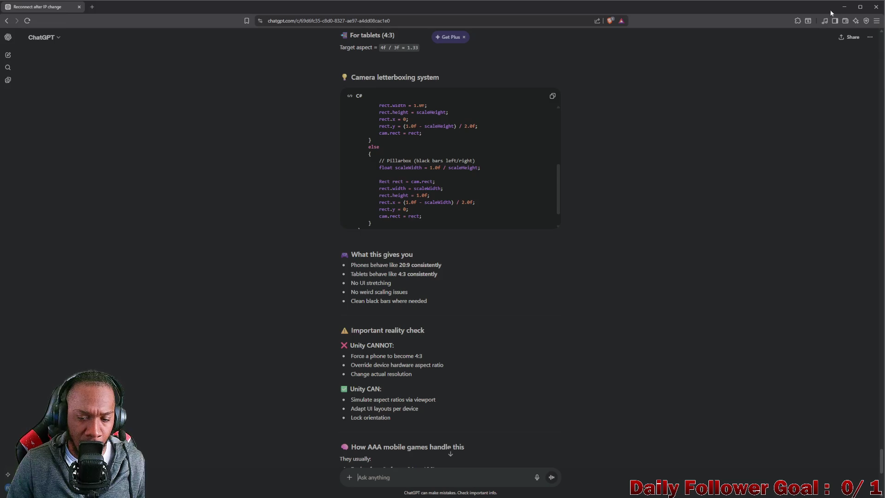
click(845, 7)
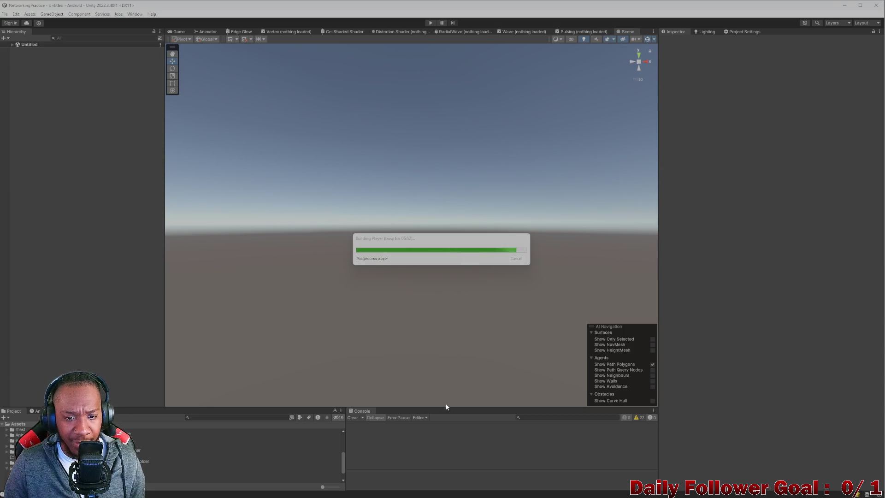
Minimize the browser to return to the Unity Editor running the Android build
mouse_move(534, 497)
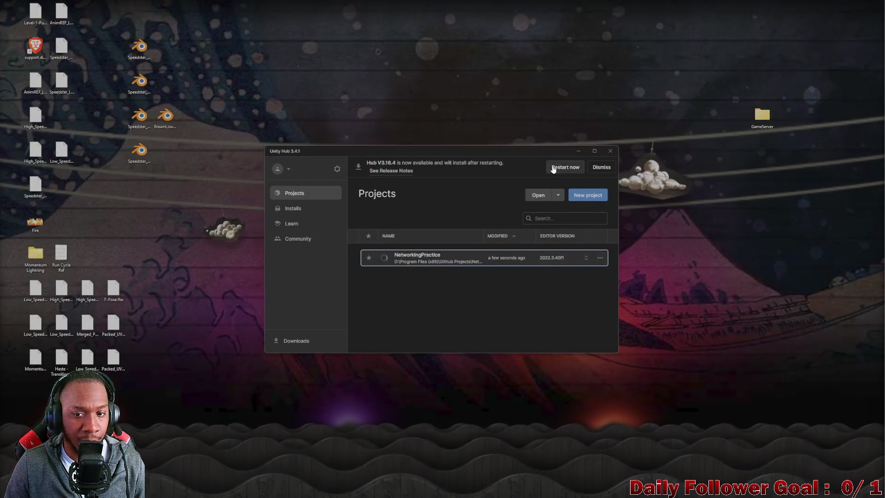
click(578, 151)
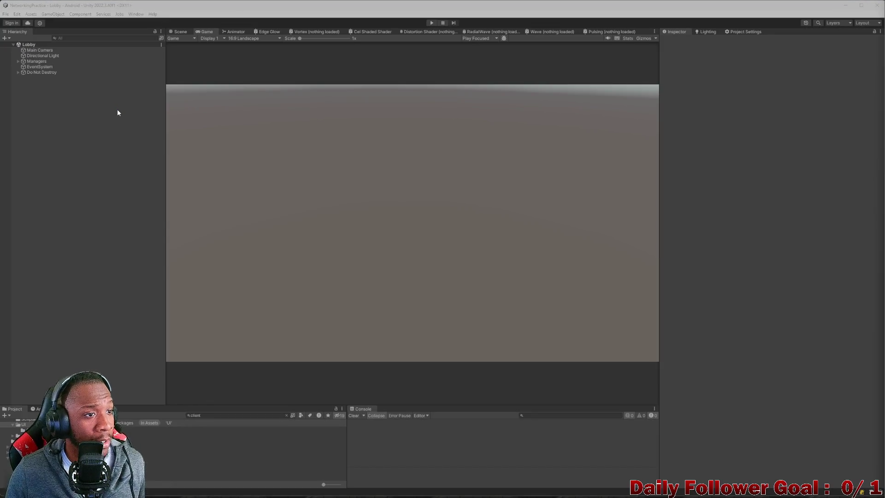
Locate and inspect the Waiting Text object in the Hierarchy, then clear the selection
click(116, 38)
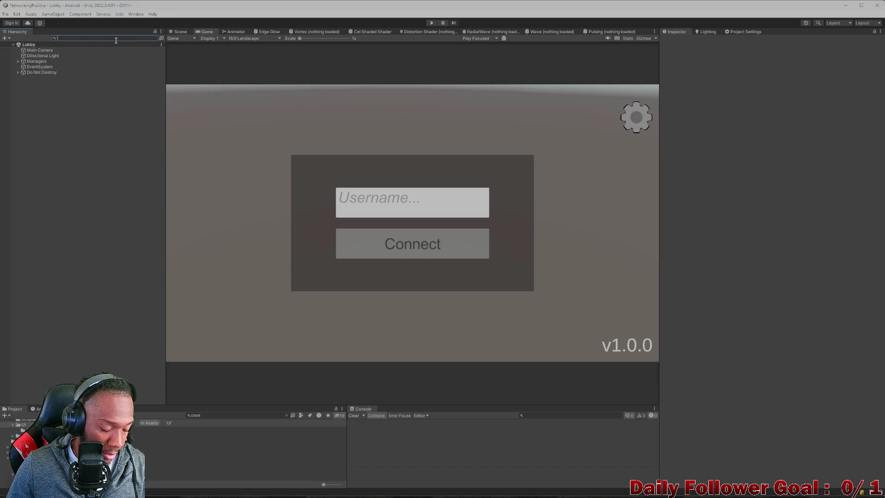
text(wet)
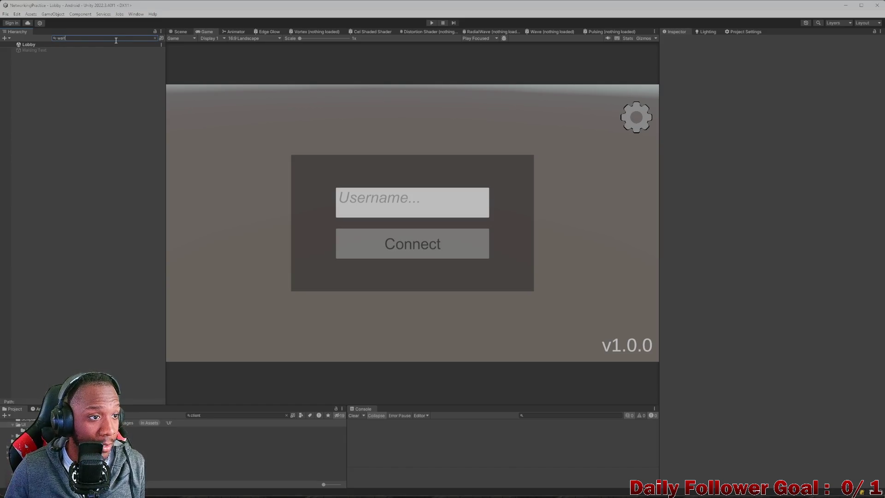
click(51, 51)
click(155, 38)
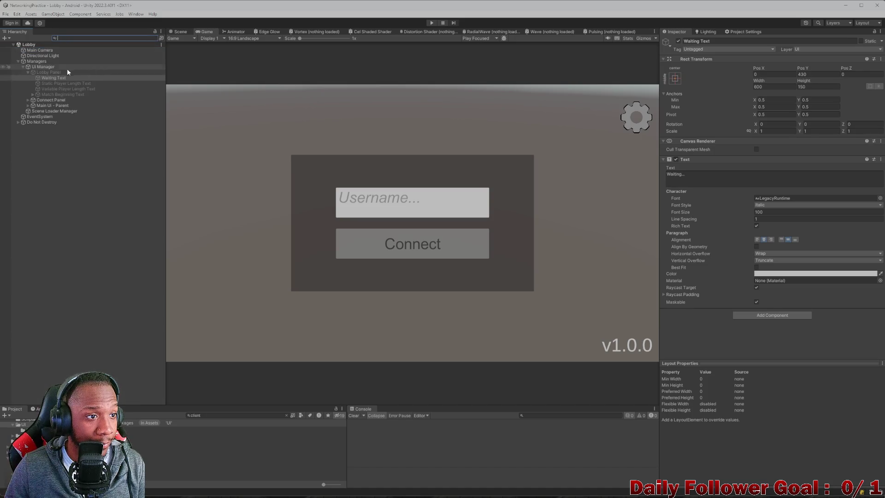
click(58, 72)
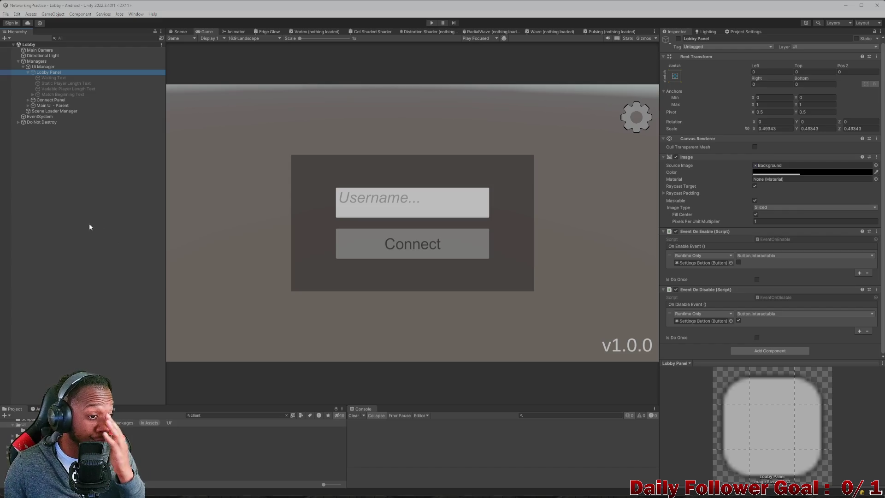
click(74, 242)
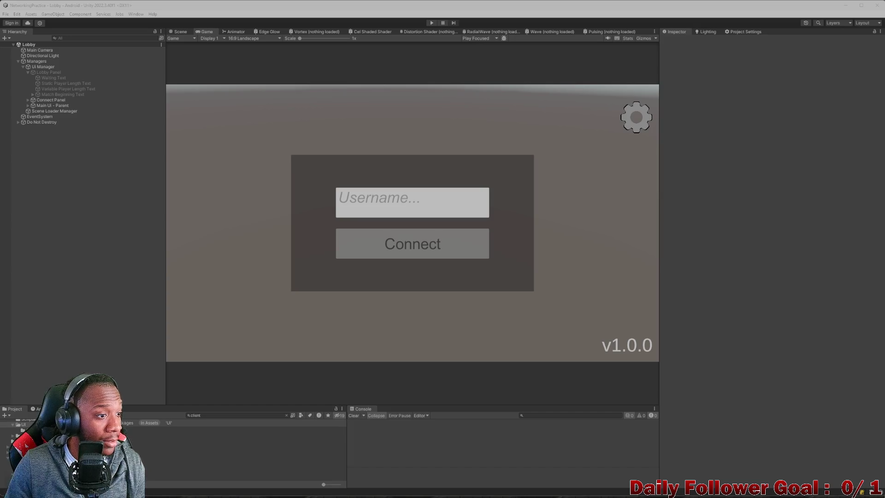
Build and run for Android, overwriting the existing FFbuild.apk
key(ctrl+b)
click(362, 270)
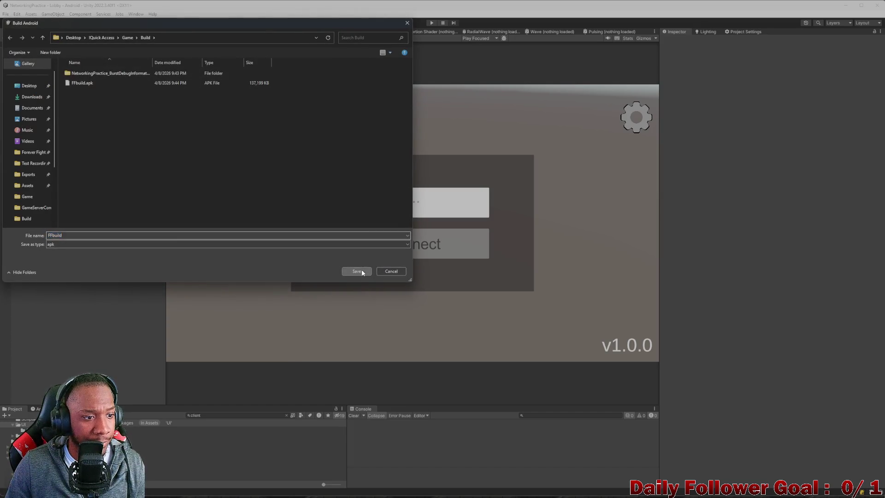
click(456, 251)
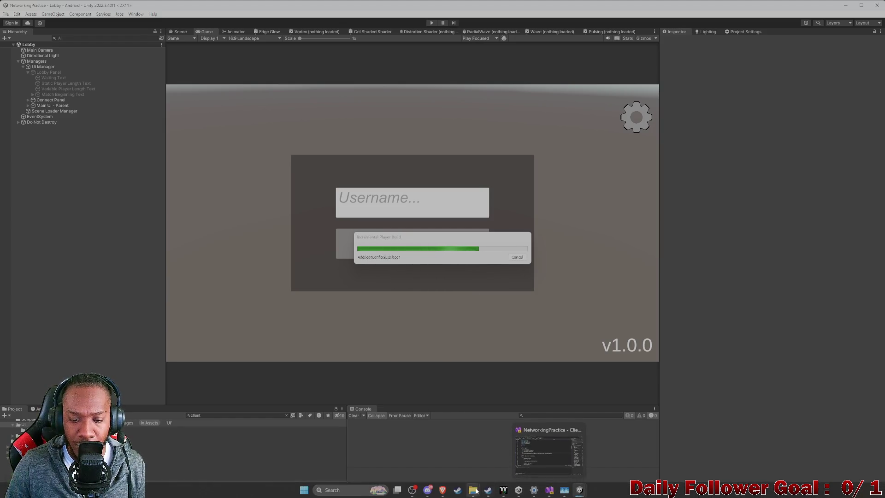
Switch to ChatGPT and scroll down to its Canvas Scaler 1920 x 1080 recommendation
mouse_move(470, 492)
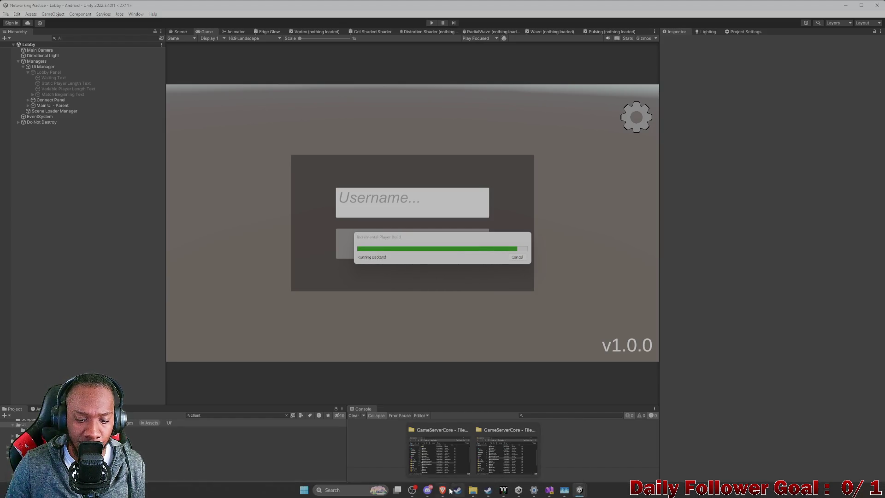
mouse_move(443, 489)
click(461, 468)
scroll(402, 396, down, 4)
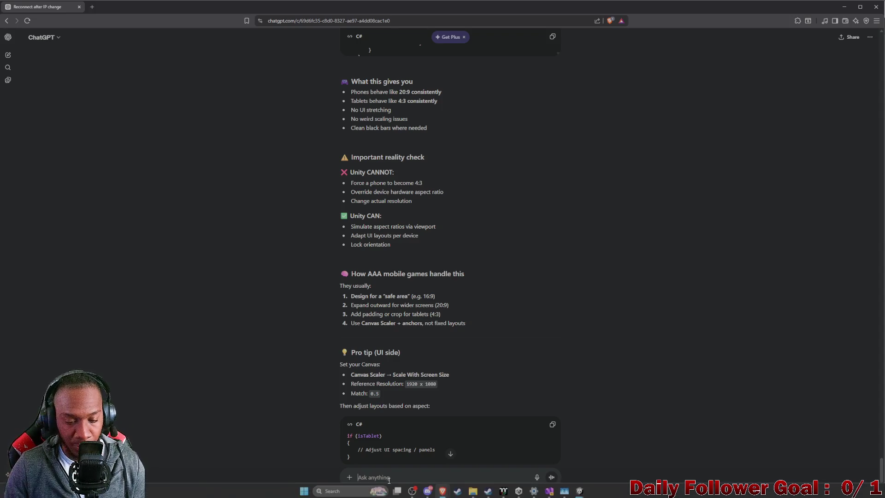
Type 'okay' in the ChatGPT message box and head back to Unity
text(okay)
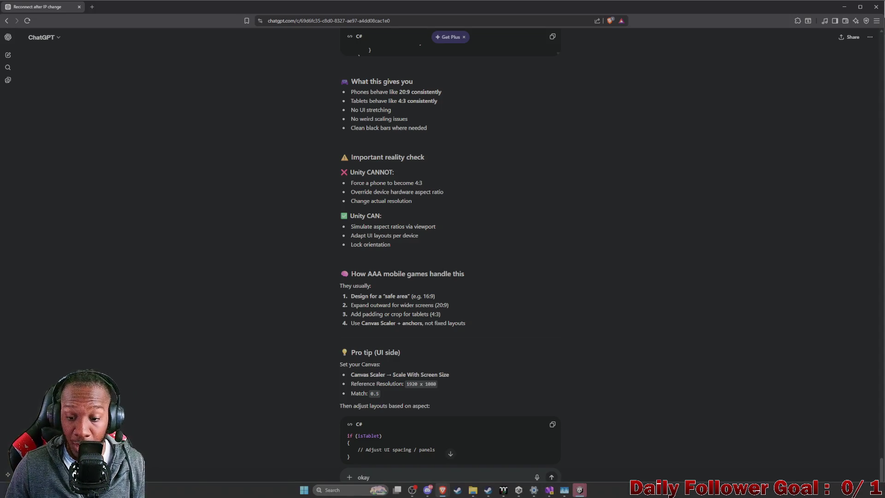
mouse_move(582, 493)
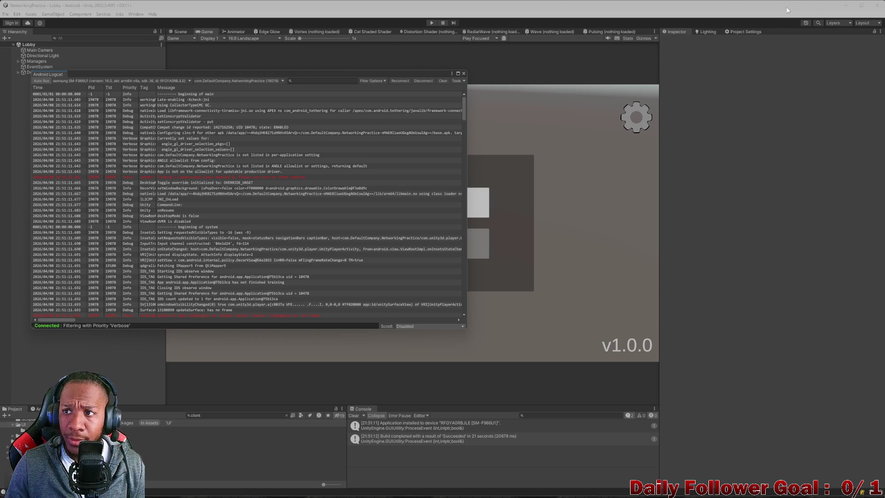
Shrink the Unity window and position it at the top left to uncover the desktop
drag(787, 10, 595, 31)
drag(687, 202, 460, 204)
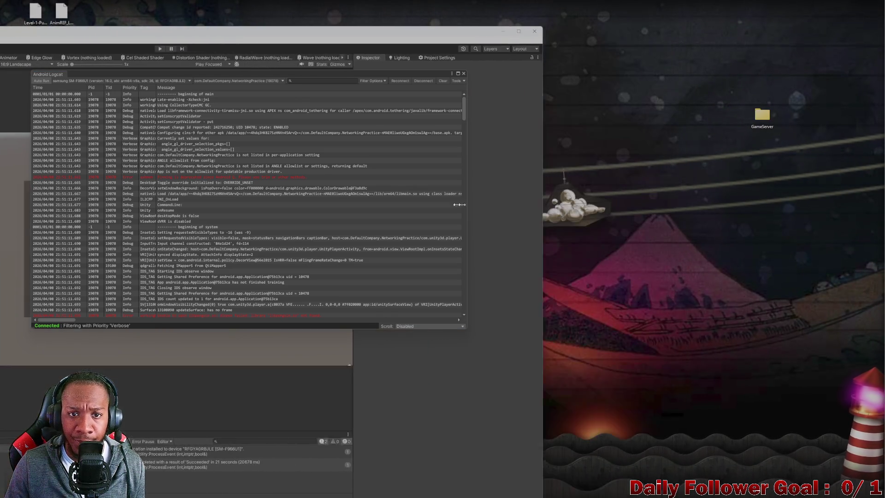
drag(323, 31, 355, 11)
drag(548, 158, 572, 156)
Open the desktop GameServer folder and widen its Explorer window at the centre
double_click(762, 118)
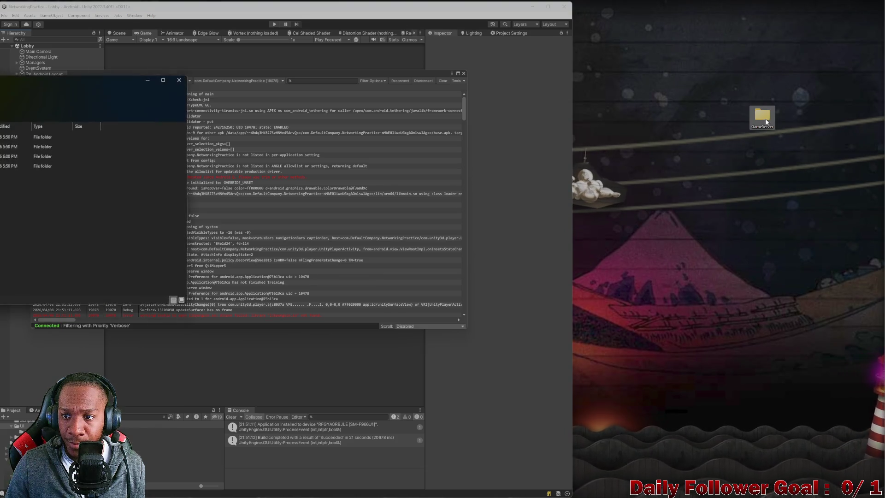
mouse_move(51, 85)
mouse_down()
mouse_move(534, 103)
mouse_move(377, 70)
mouse_up()
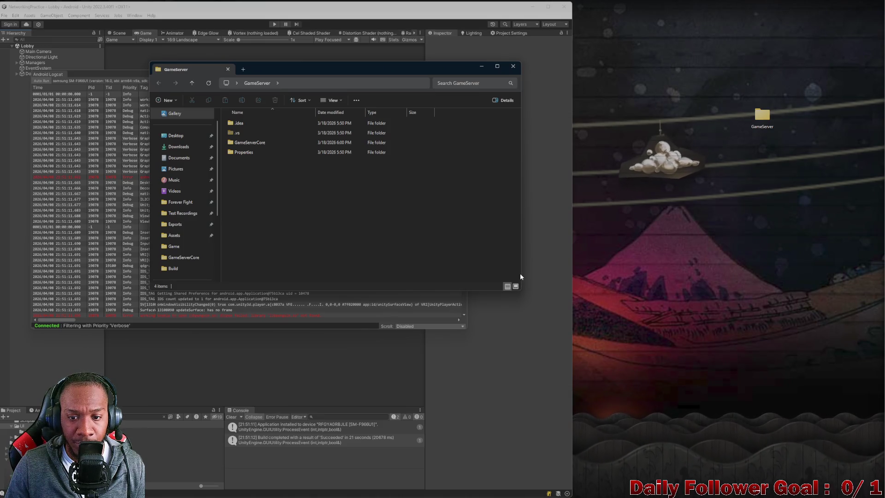
mouse_move(521, 290)
mouse_down()
mouse_move(530, 283)
mouse_move(545, 300)
mouse_up()
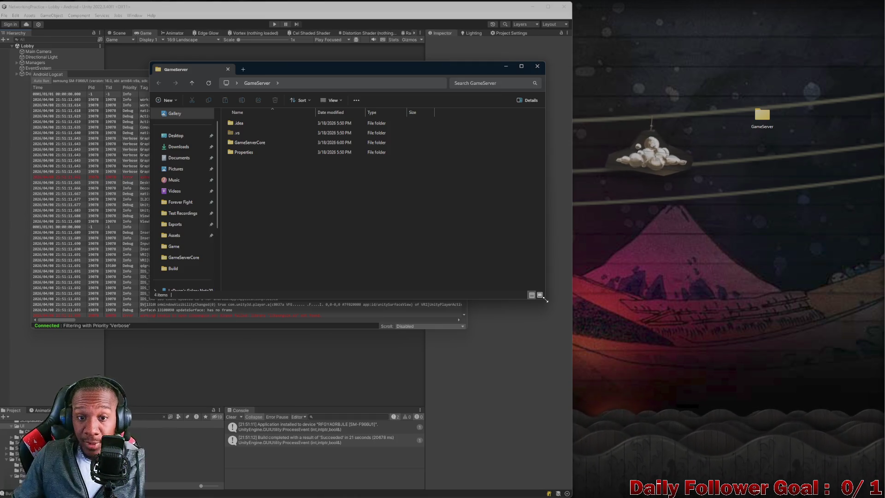
Open the GameServerCore folder and launch GameServerCore.csproj in Visual Studio
double_click(249, 142)
scroll(253, 208, down, 2)
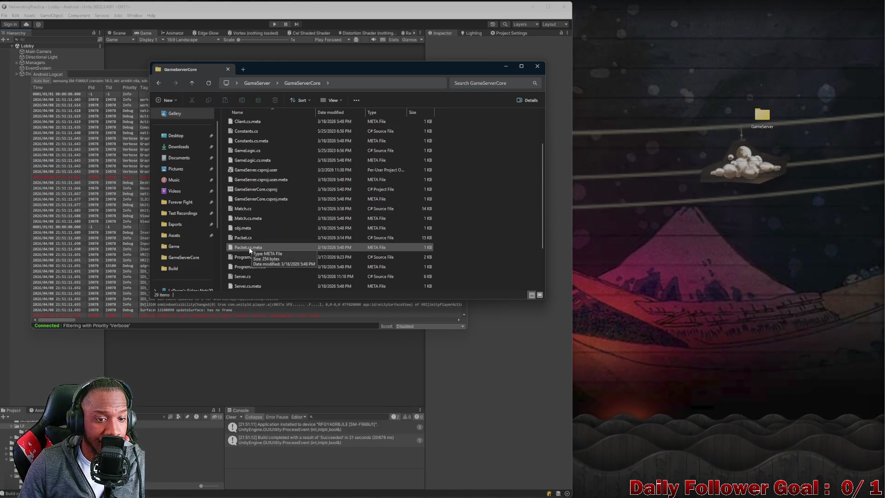
scroll(261, 250, up, 2)
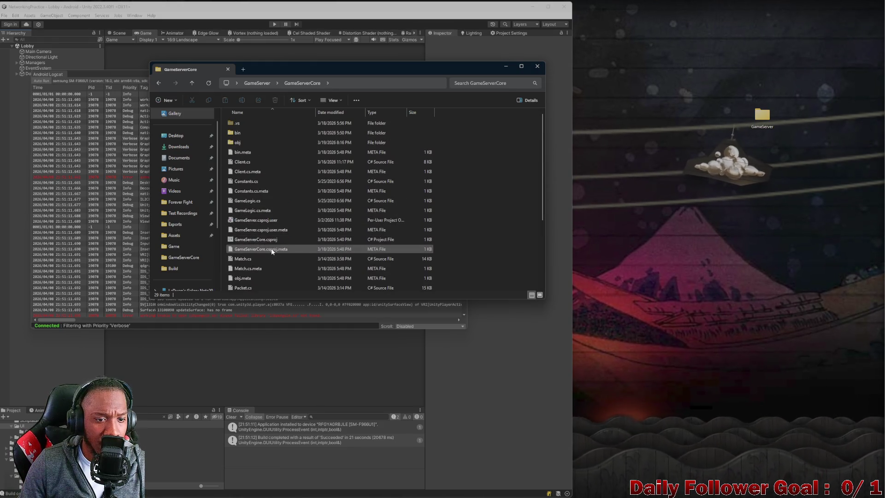
double_click(246, 236)
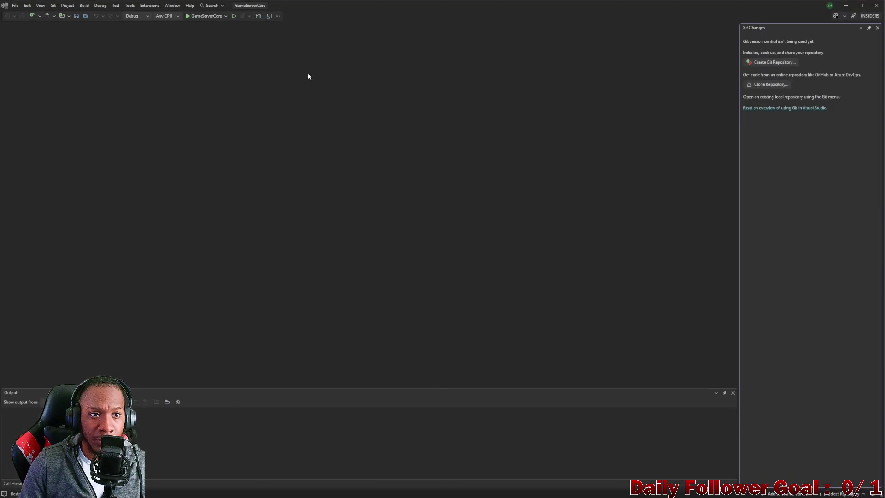
Alt+Tab over to Unity, then return to Visual Studio where the server runs
key(alt+Tab)
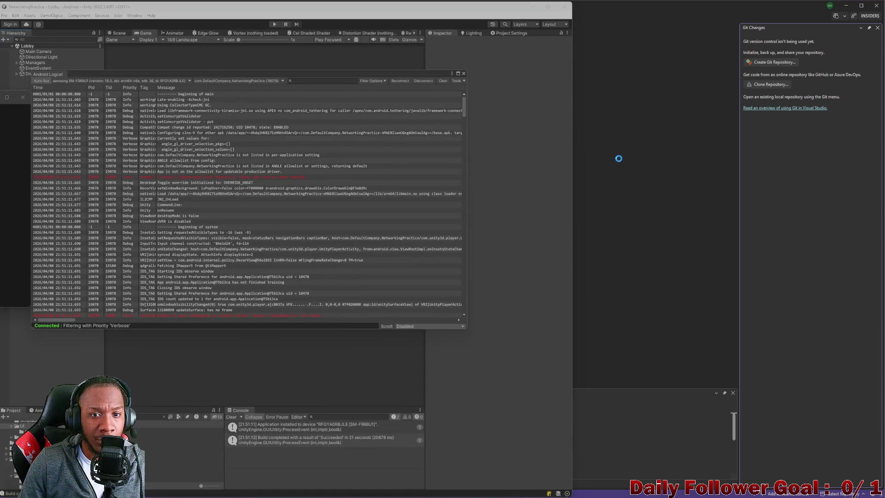
click(557, 490)
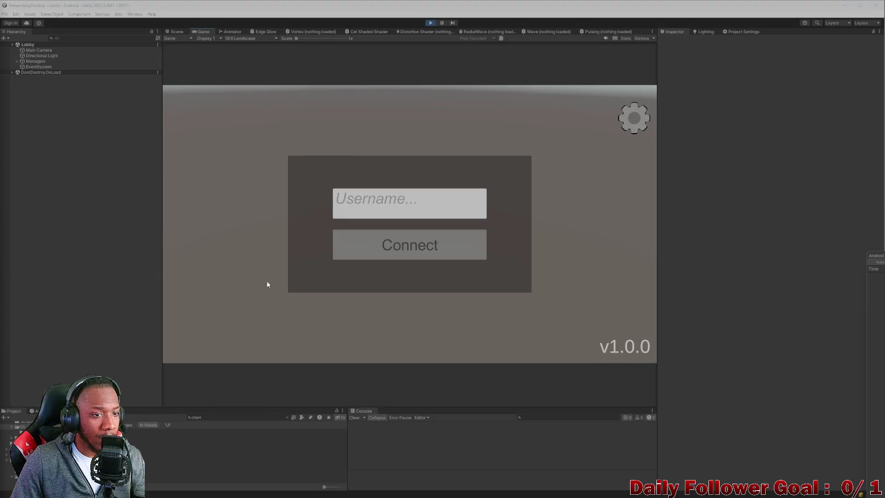
Enter the test username 'asdf' in the lobby and connect to the server
click(387, 208)
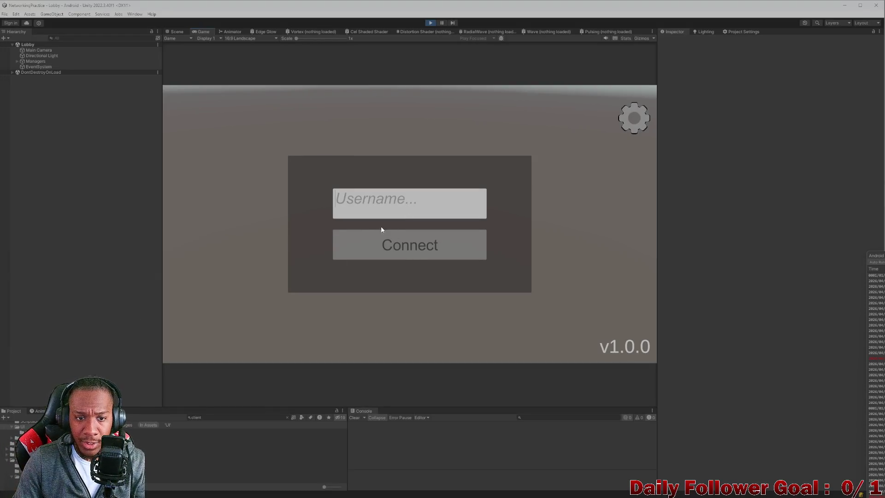
text(asdf)
click(407, 245)
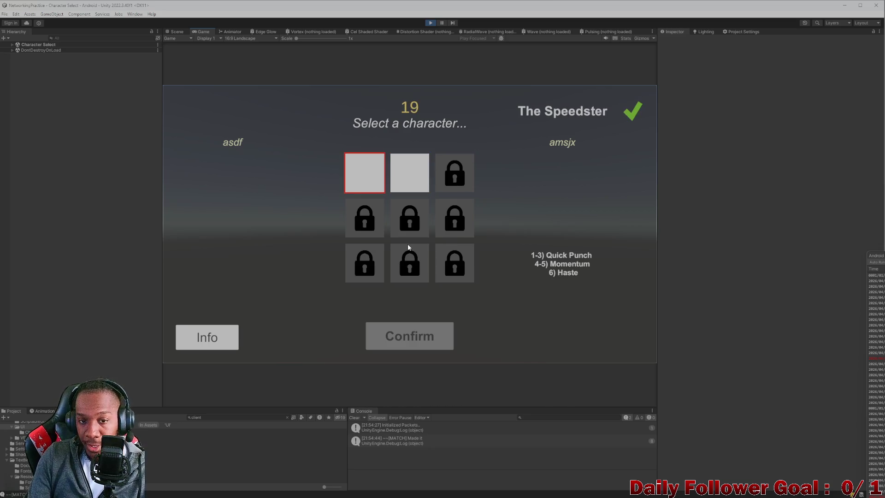
Select The Brawn on the character select screen and confirm it
click(397, 178)
click(404, 340)
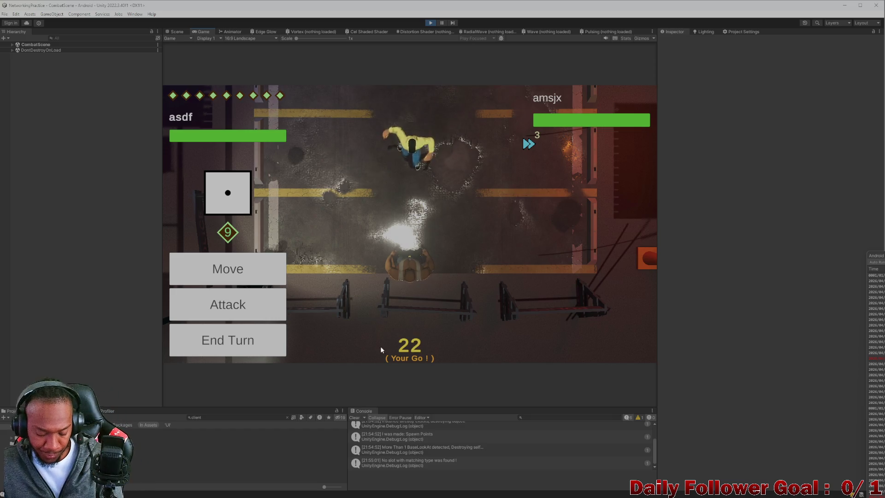
Play combat turns by ending the turn, rolling the die, and ending again, then stop Play mode
click(256, 351)
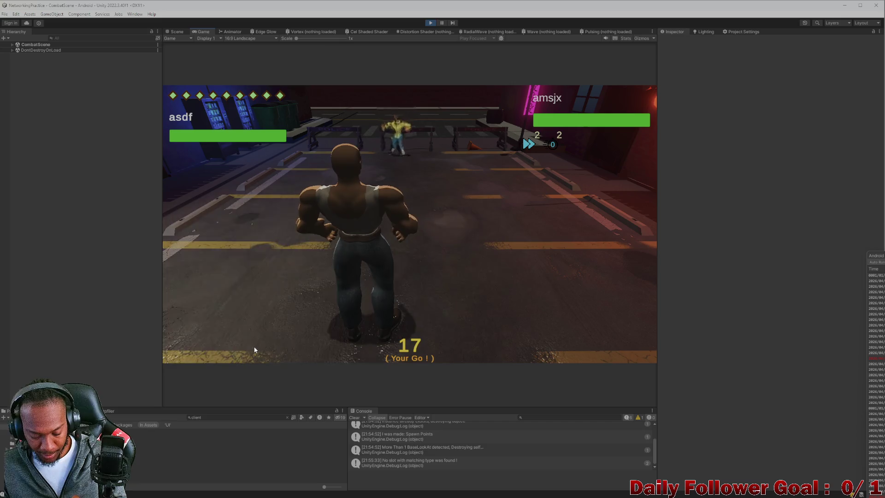
click(254, 350)
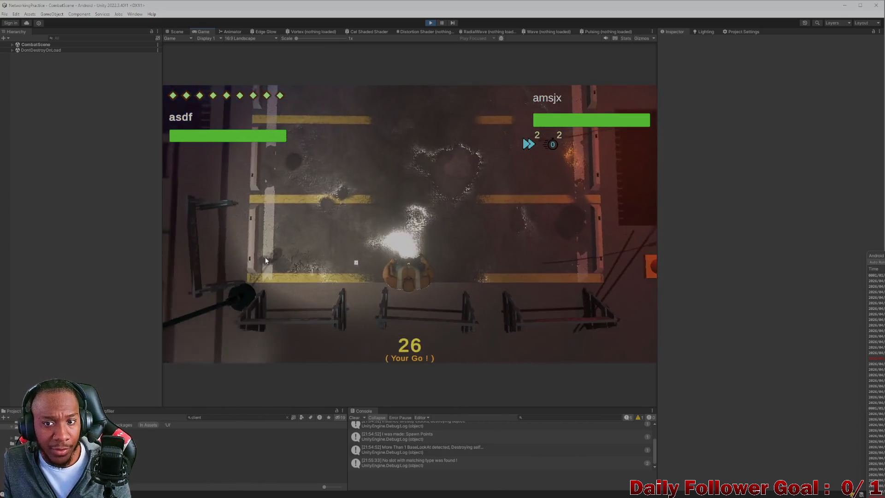
click(228, 340)
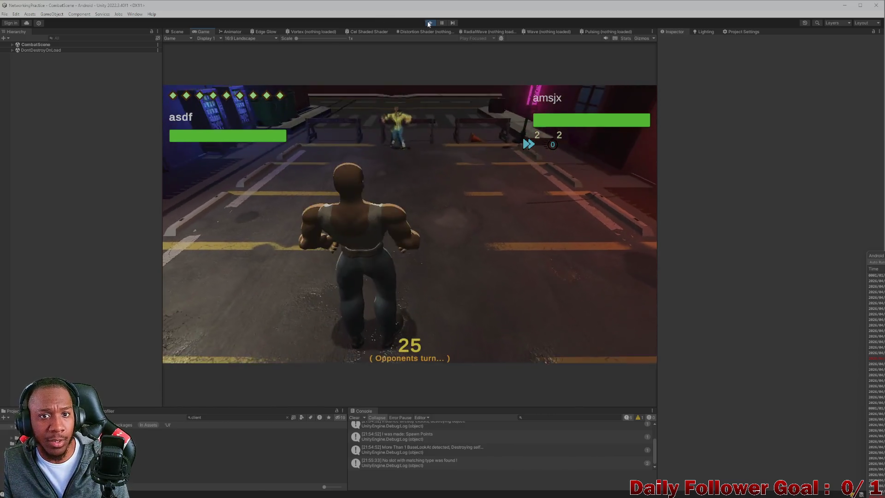
click(429, 23)
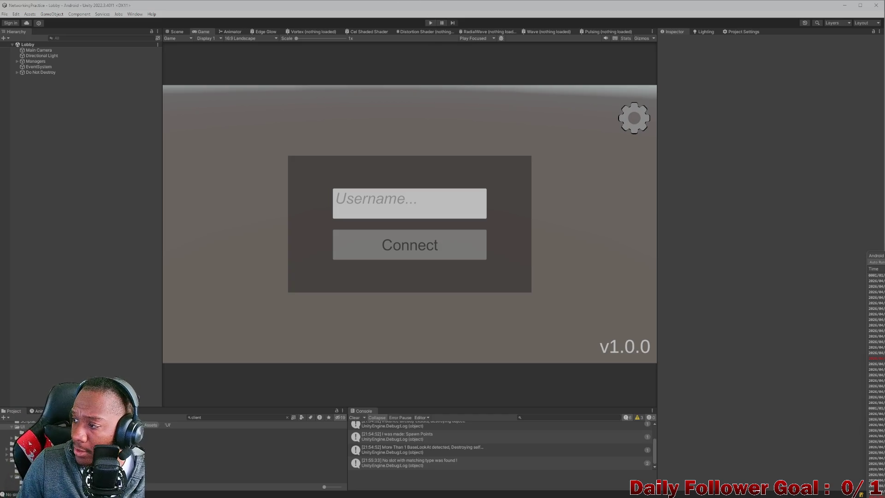
Switch to Visual Studio and open the ToDo.cs notes file
mouse_move(667, 496)
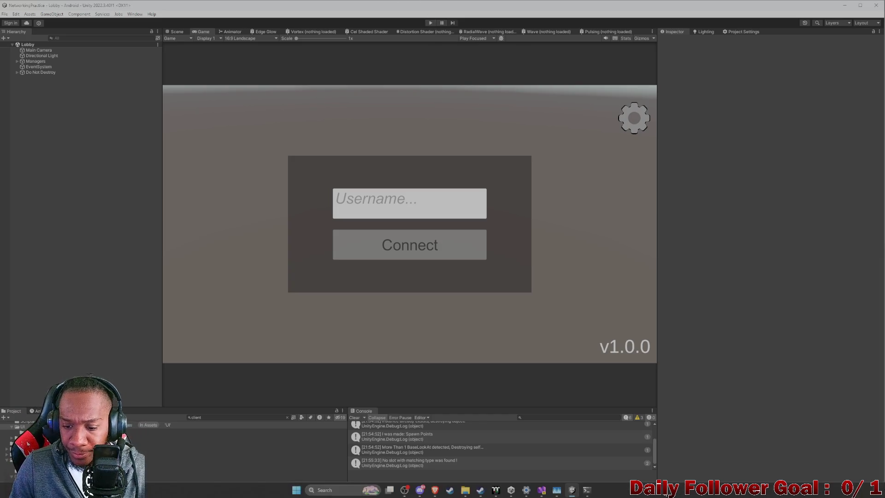
mouse_move(541, 490)
click(508, 451)
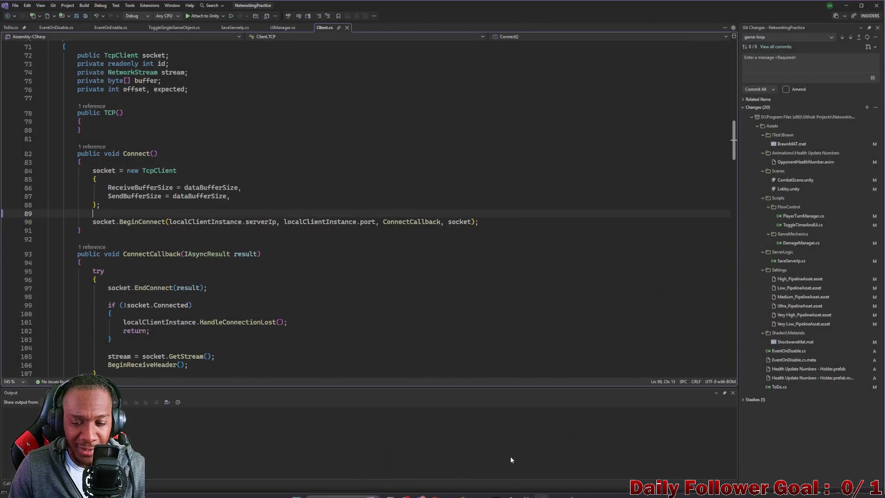
click(10, 28)
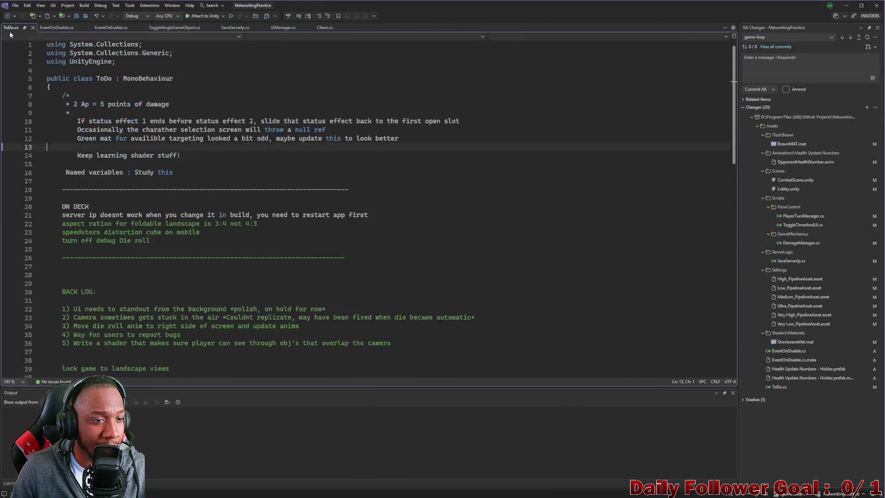
Delete the finished server IP to-do line and review the aspect-ratio notes before returning to Unity
drag(58, 222, 371, 221)
key(Delete)
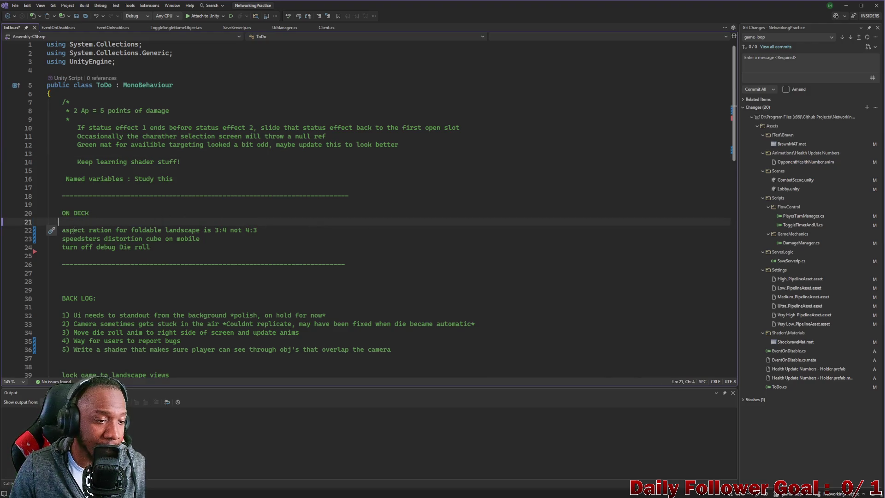
key(BackSpace)
key(BackSpace)
key(BackSpace)
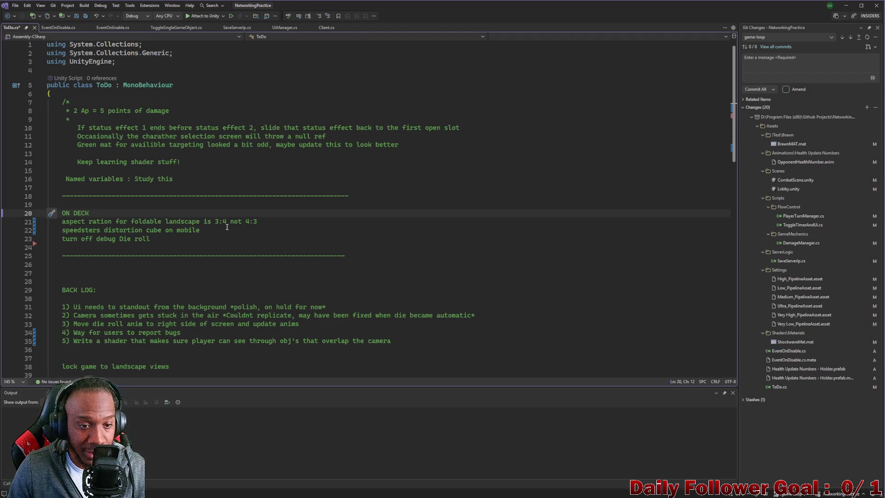
drag(215, 221, 325, 233)
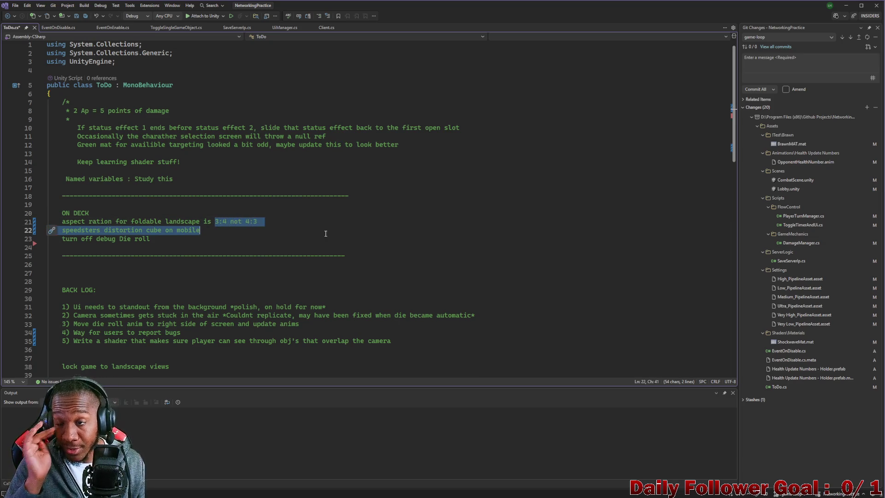
click(846, 5)
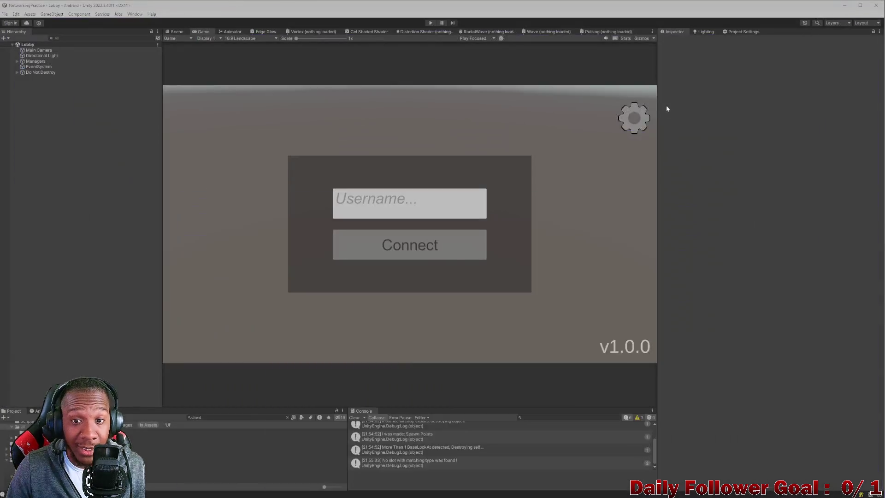
Open Project Settings, search 'lands', and select the Player page
click(730, 33)
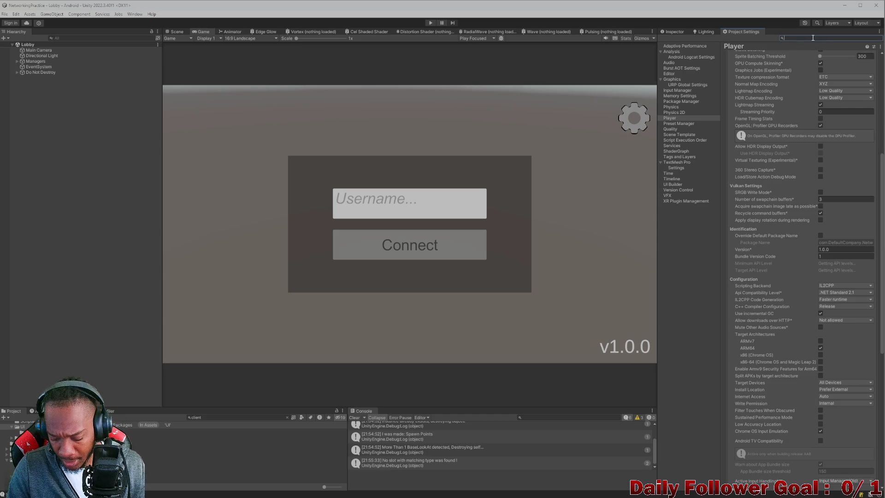
text(land)
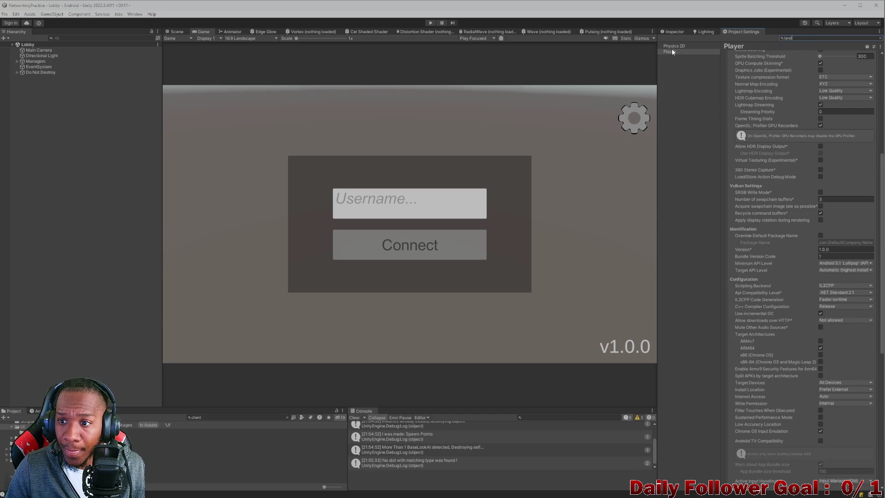
click(672, 51)
click(819, 37)
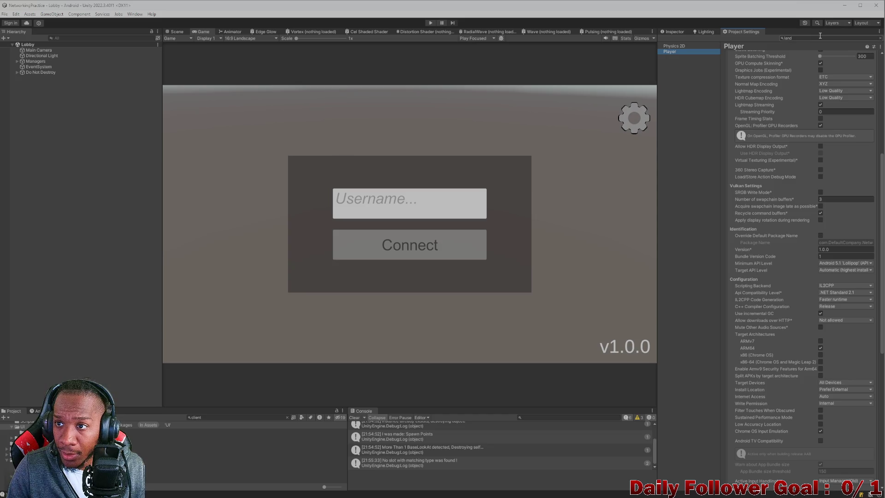
text(s)
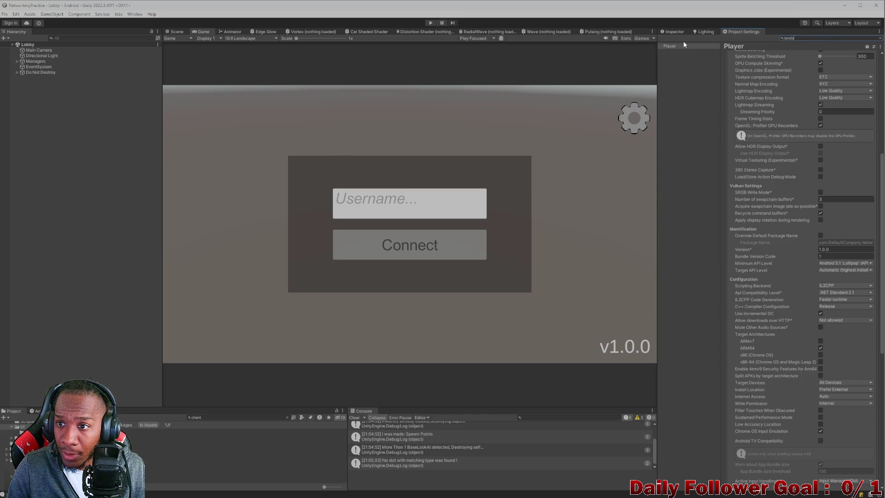
click(683, 44)
Expand Resolution and Presentation to check that only Landscape Right and Left orientations are allowed
scroll(776, 349, down, 10)
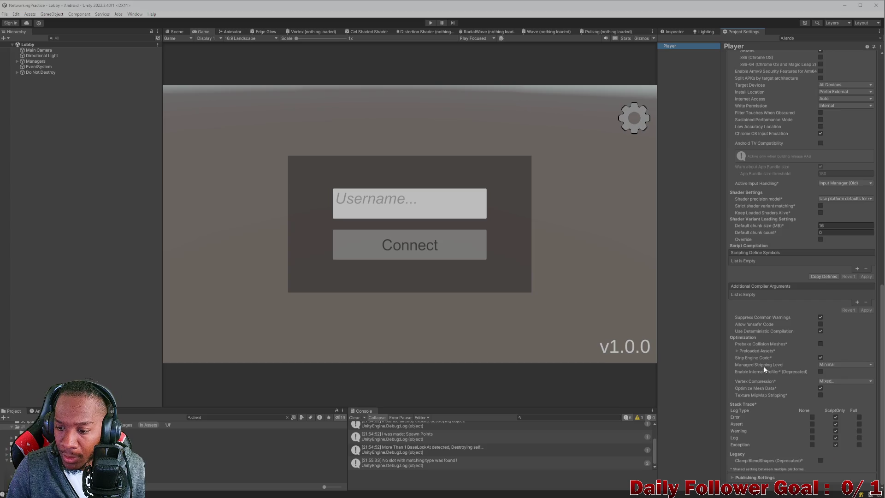
scroll(747, 472, up, 15)
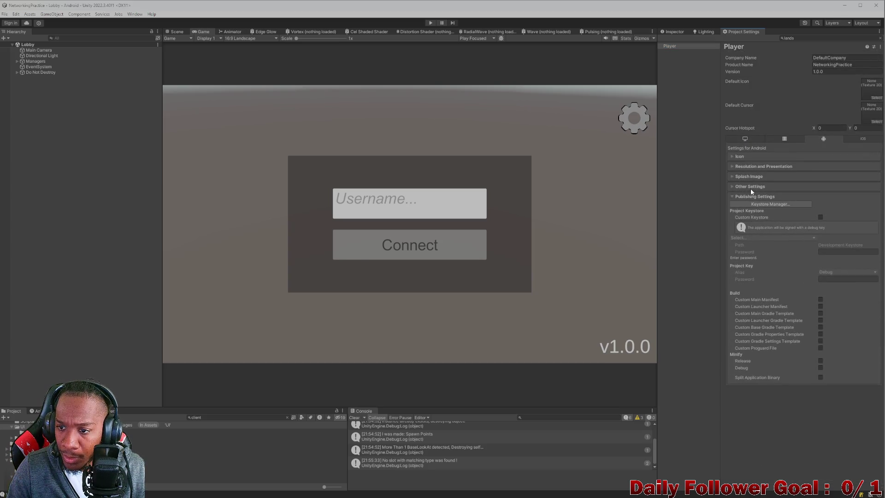
scroll(770, 270, down, 15)
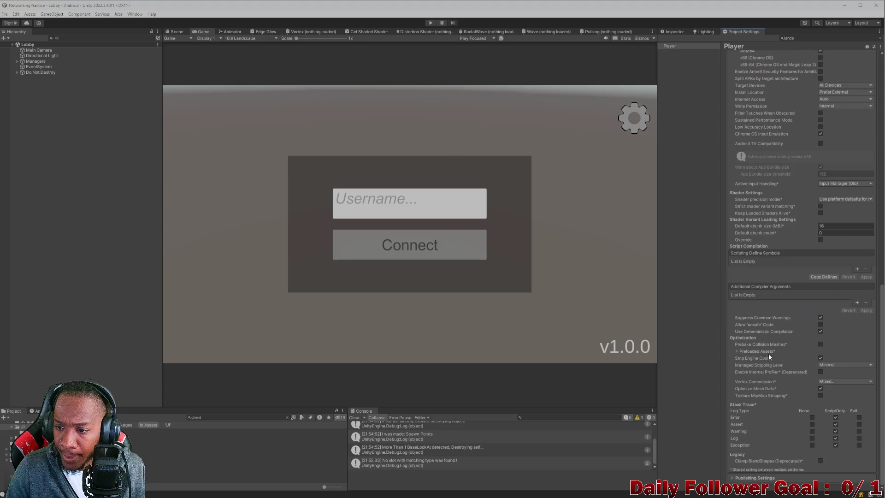
scroll(764, 381, up, 10)
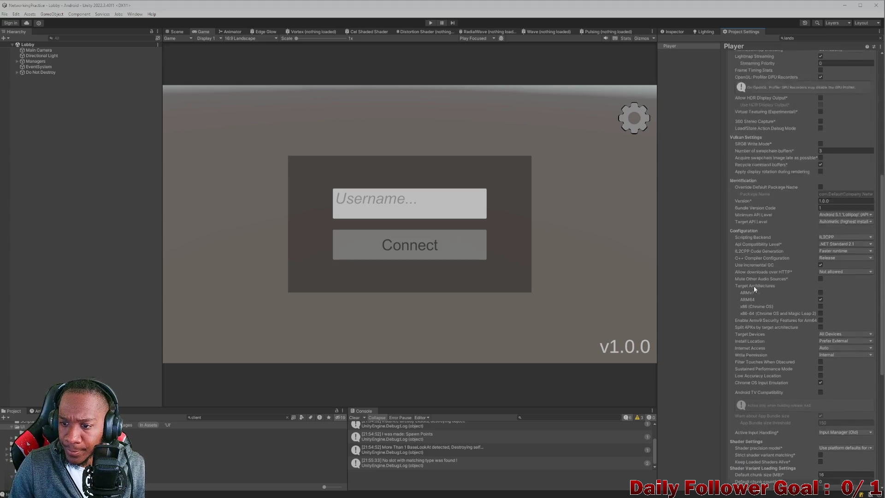
scroll(756, 290, up, 10)
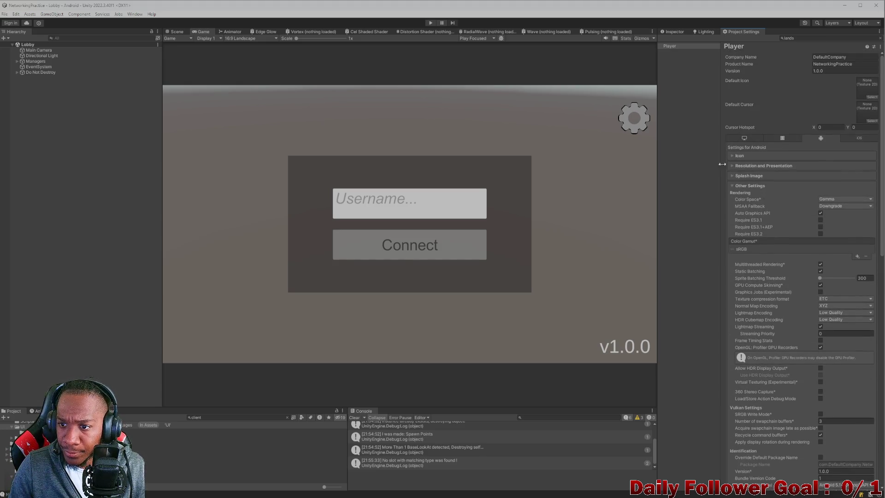
click(747, 166)
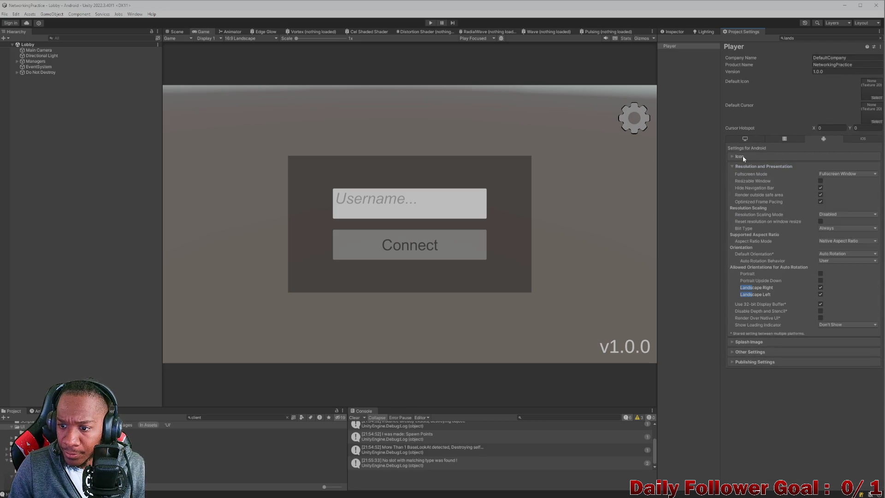
mouse_move(778, 316)
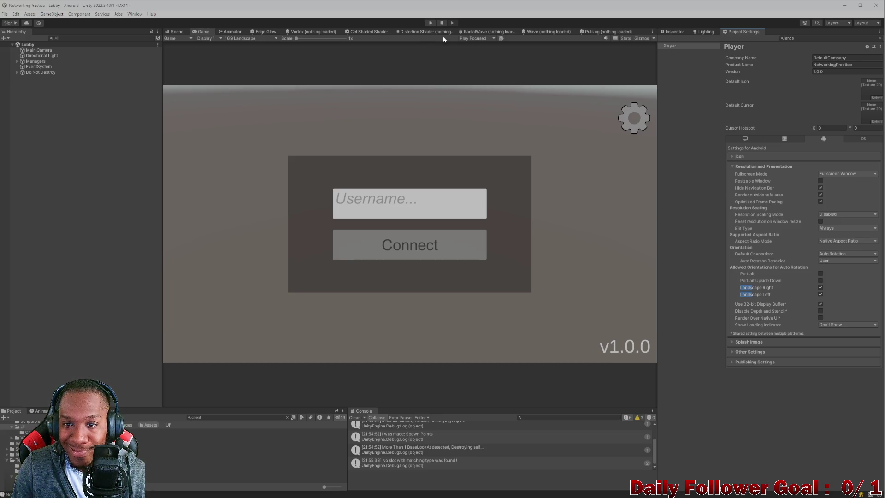
click(231, 32)
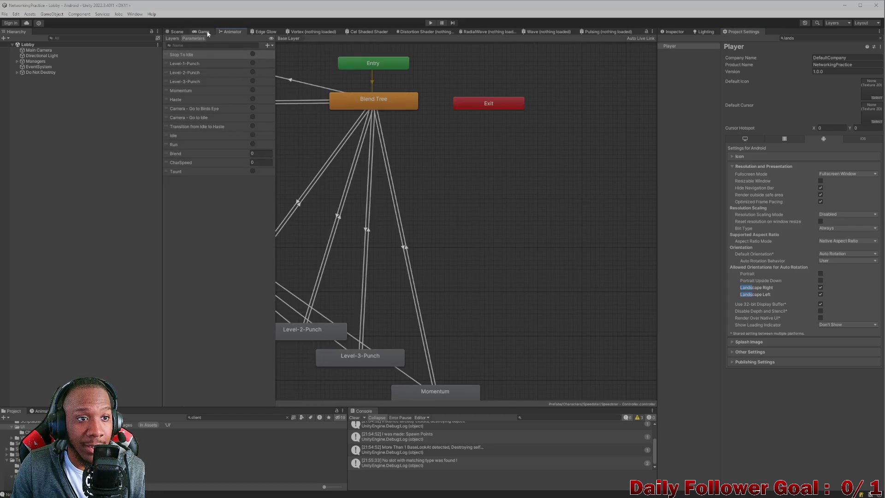
Add a 3:4 Aspect Ratio preset to the Game view and preview the lobby login in it
click(203, 32)
click(237, 38)
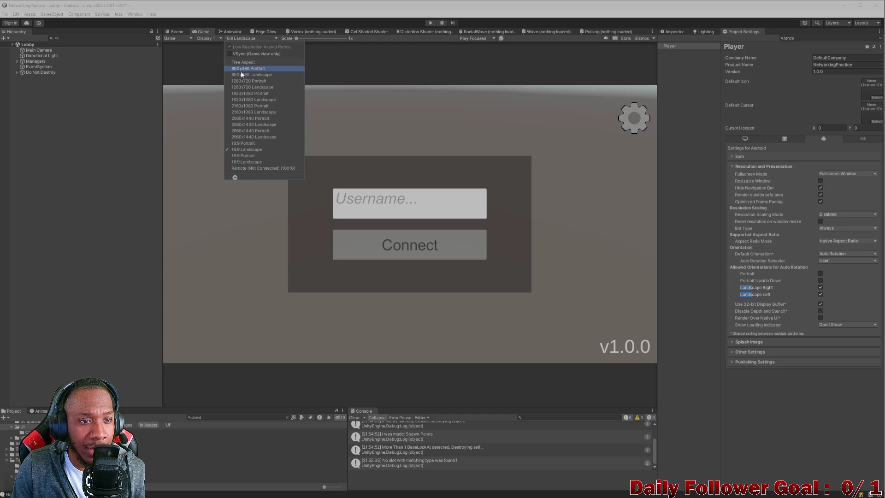
click(235, 178)
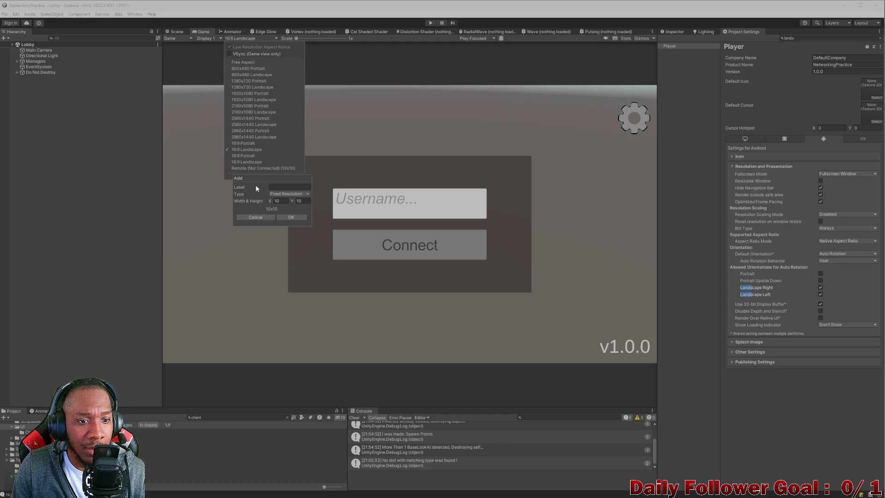
click(280, 201)
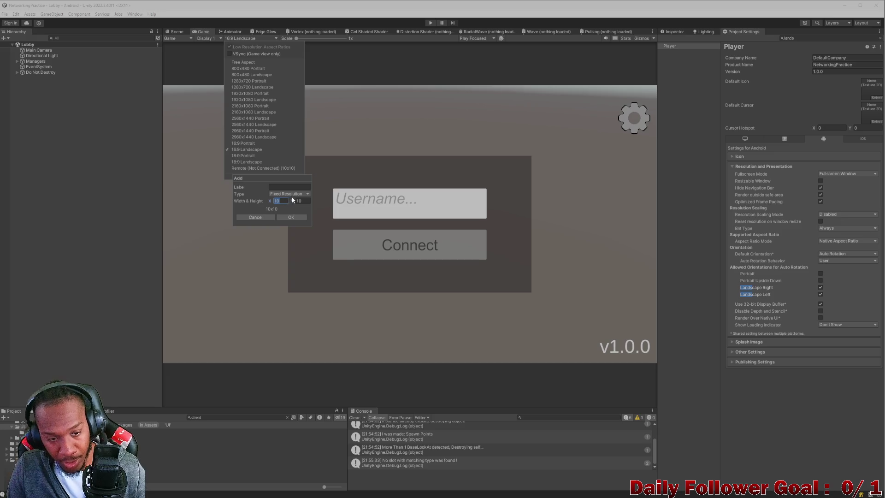
click(289, 194)
click(288, 201)
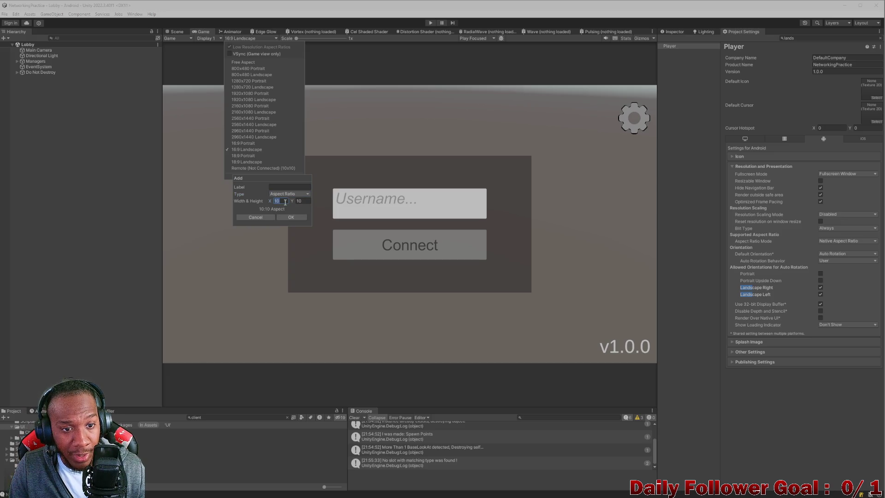
key(BackSpace)
text(3)
click(304, 201)
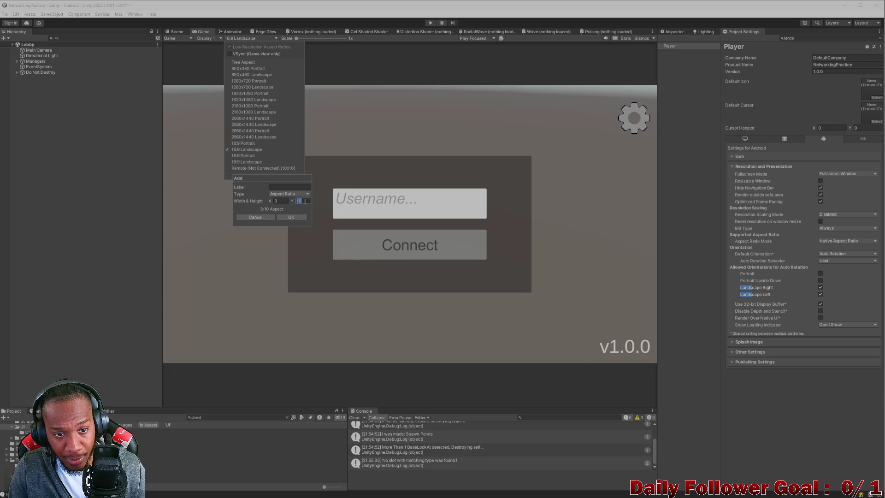
key(BackSpace)
text(4)
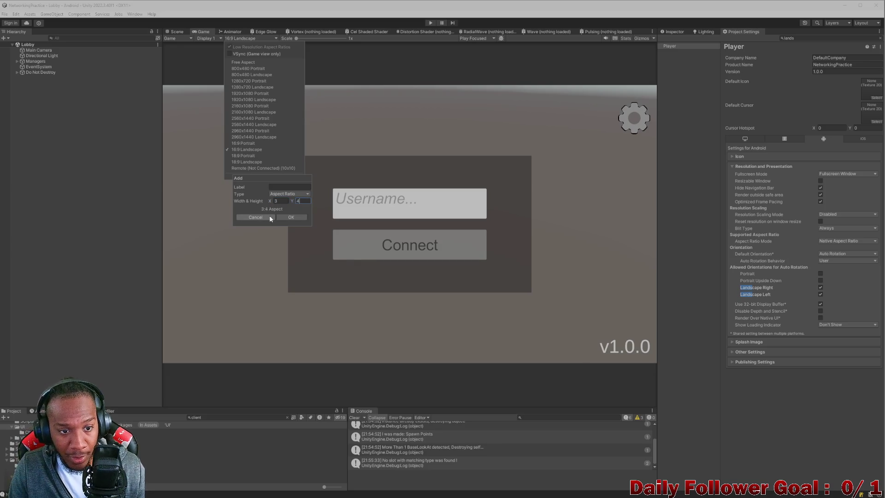
click(290, 218)
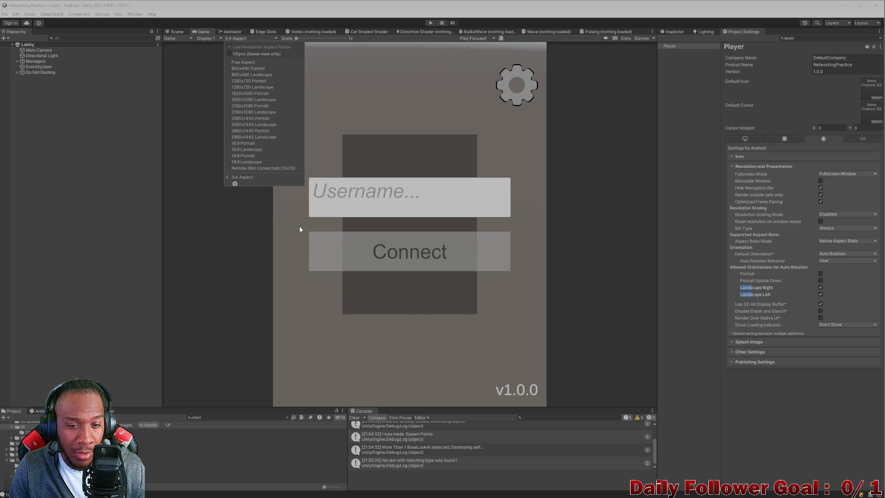
click(253, 180)
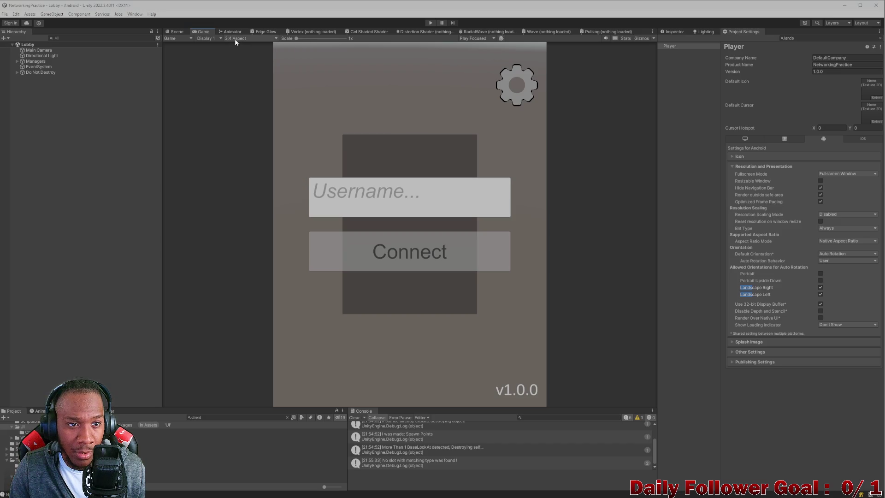
Add a 4:3 Aspect Ratio preset to the Game view's aspect list
click(176, 31)
click(201, 31)
click(249, 39)
click(235, 183)
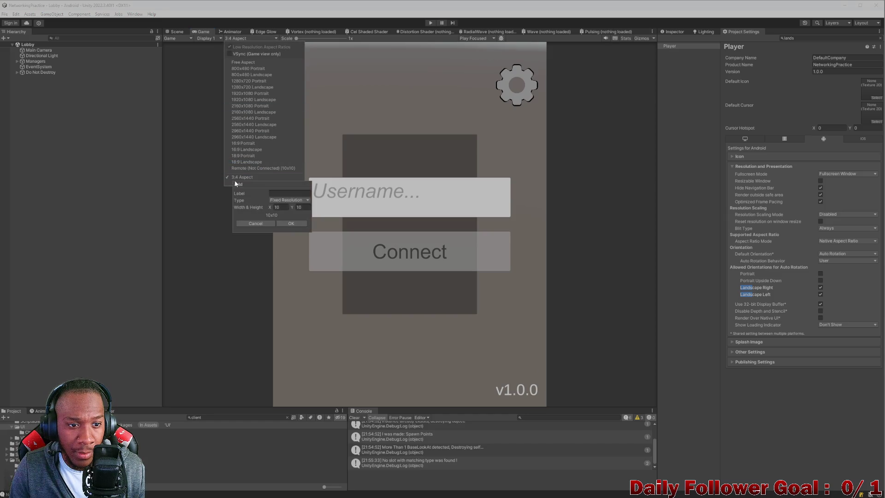
click(282, 201)
click(283, 206)
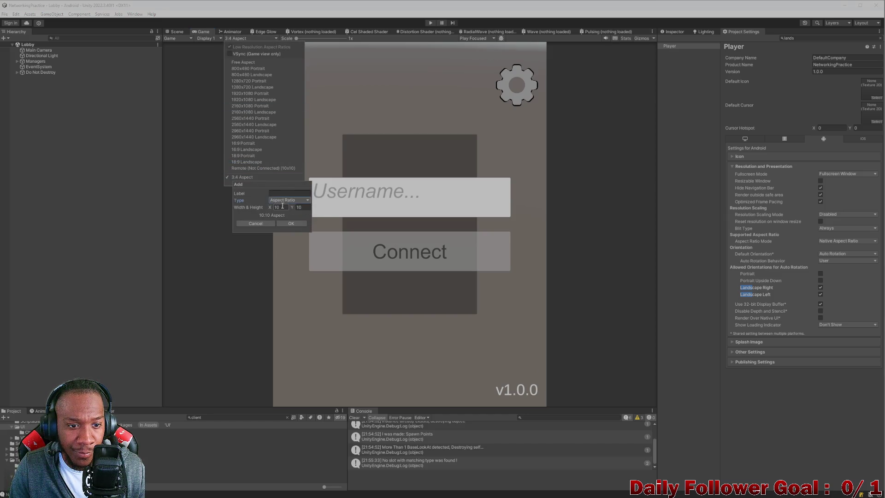
text(4)
click(304, 207)
text(3)
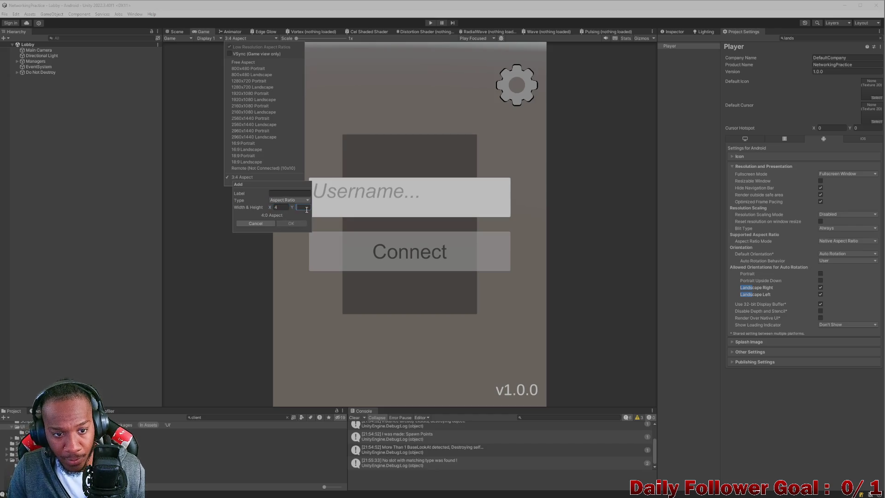
click(291, 223)
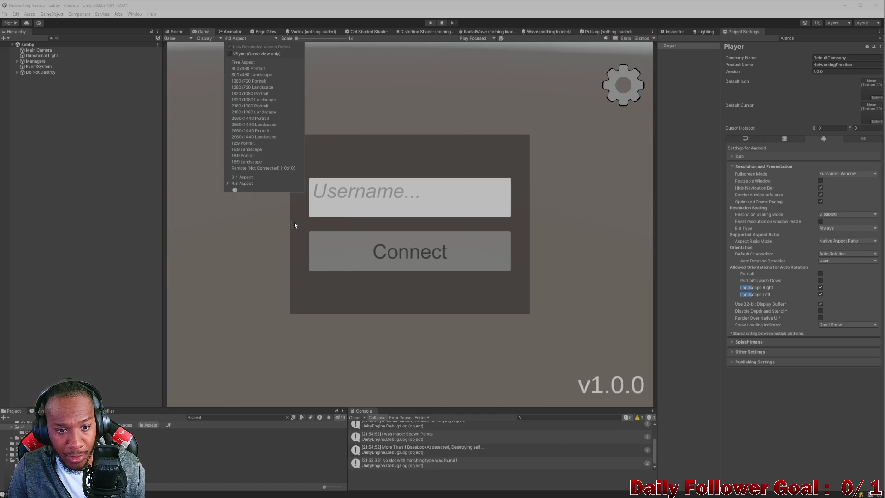
click(248, 226)
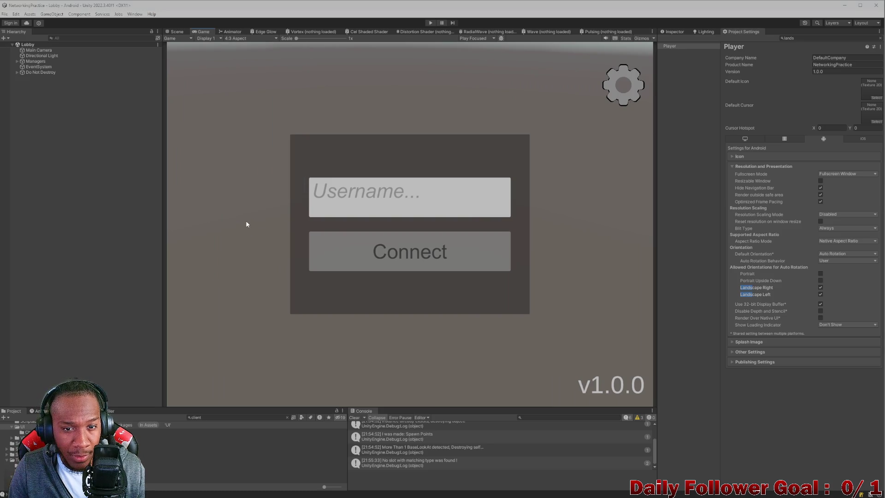
Compare the lobby preview at 3:4 and 4:3 aspect, ending on 4:3
click(235, 38)
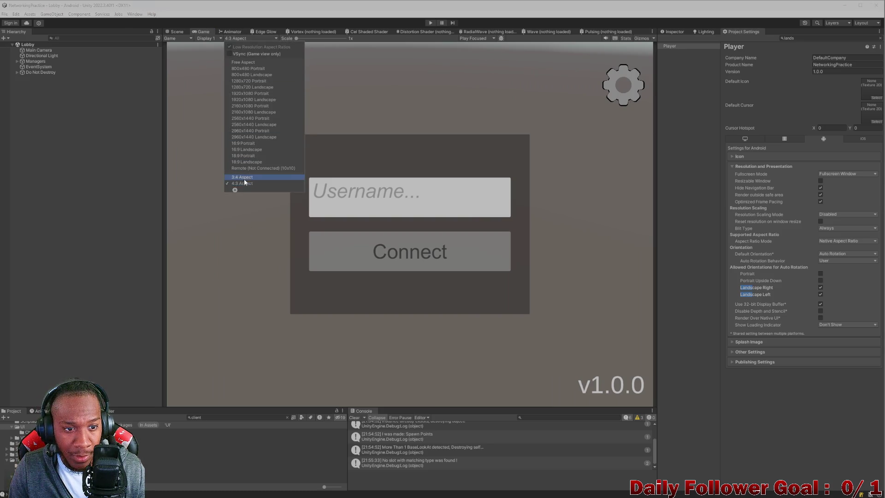
click(244, 181)
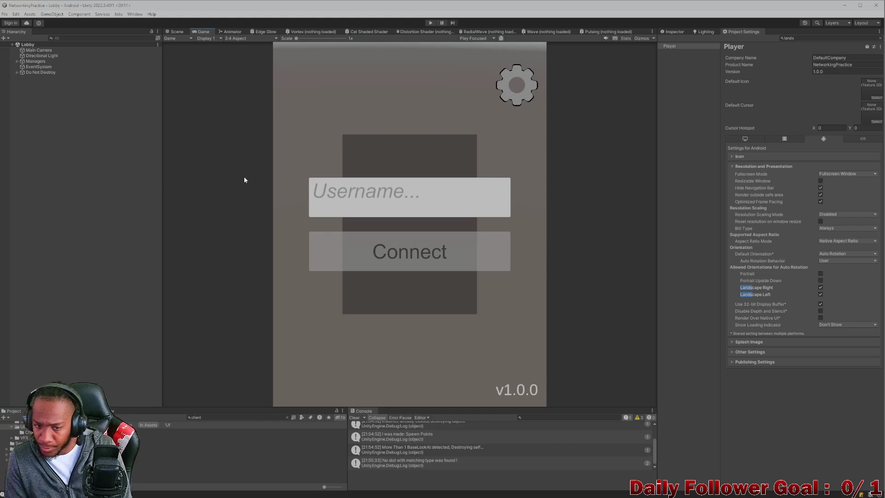
click(245, 39)
click(244, 187)
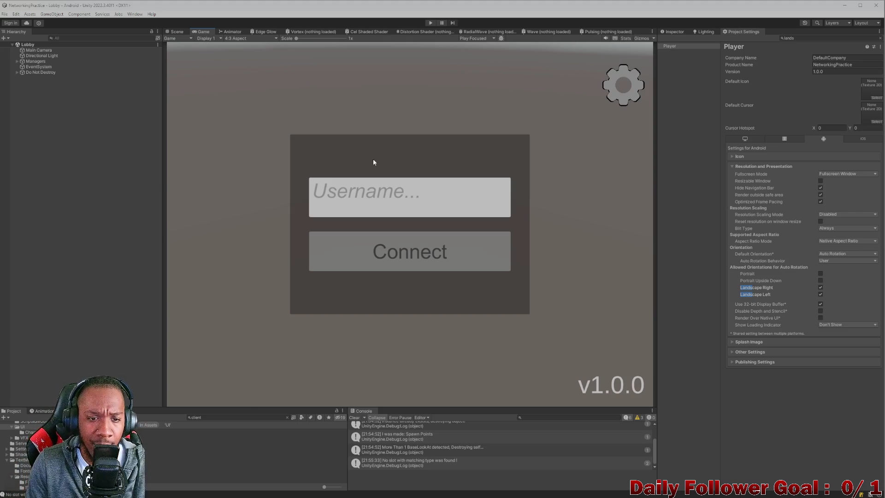
click(245, 39)
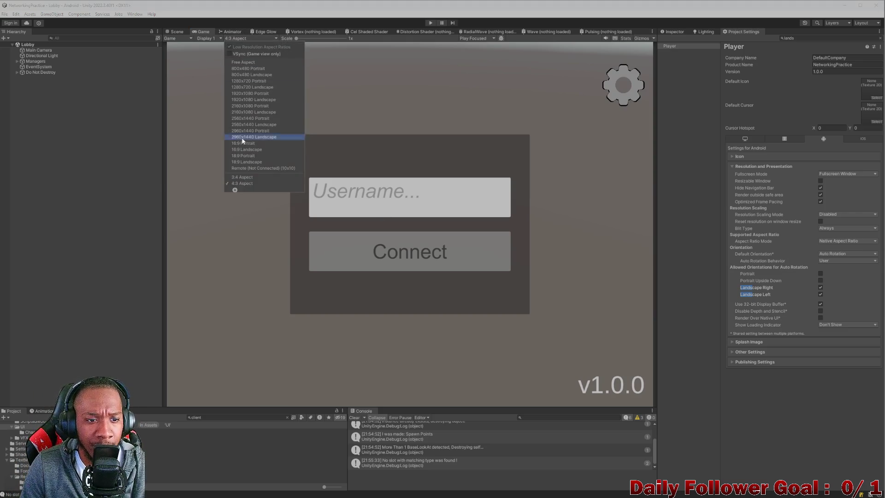
click(250, 180)
click(246, 39)
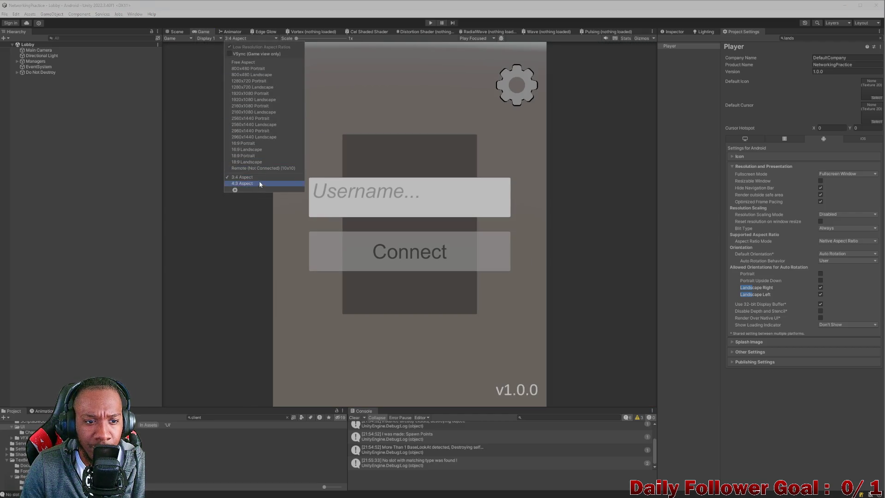
click(259, 181)
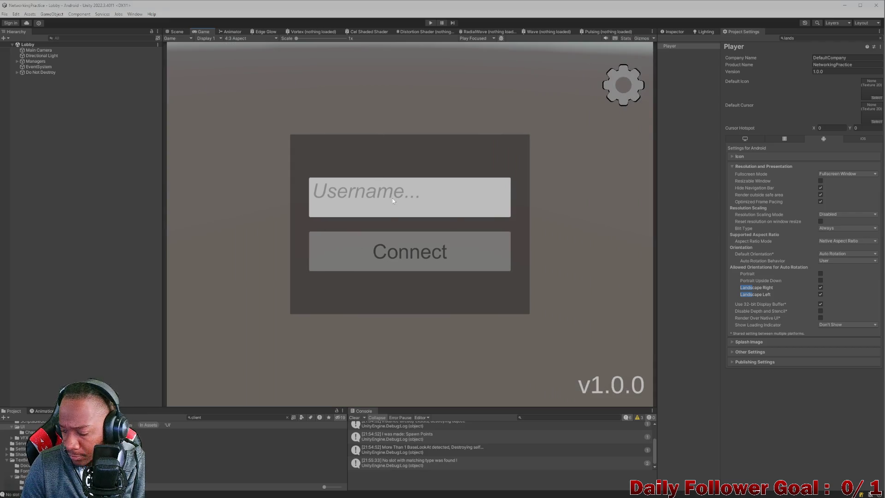
Preview at 18:9 Portrait and 18:9 Landscape, return to 4:3, and begin a new custom size
click(256, 39)
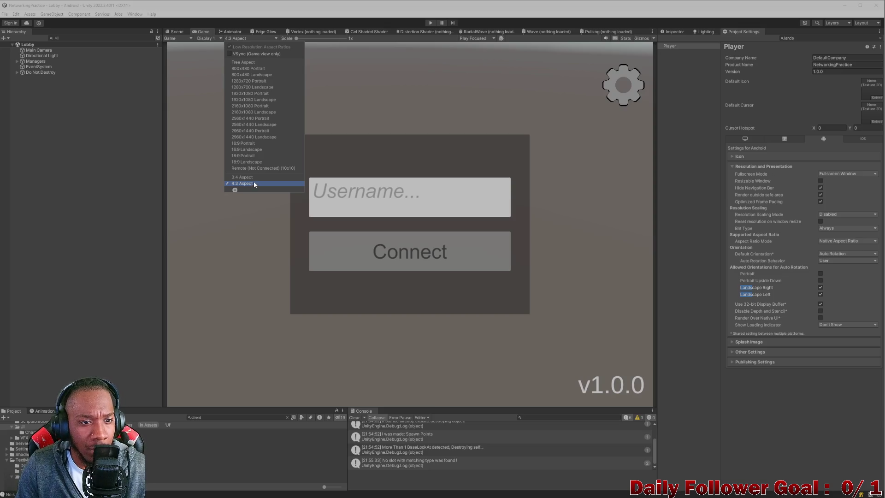
click(245, 157)
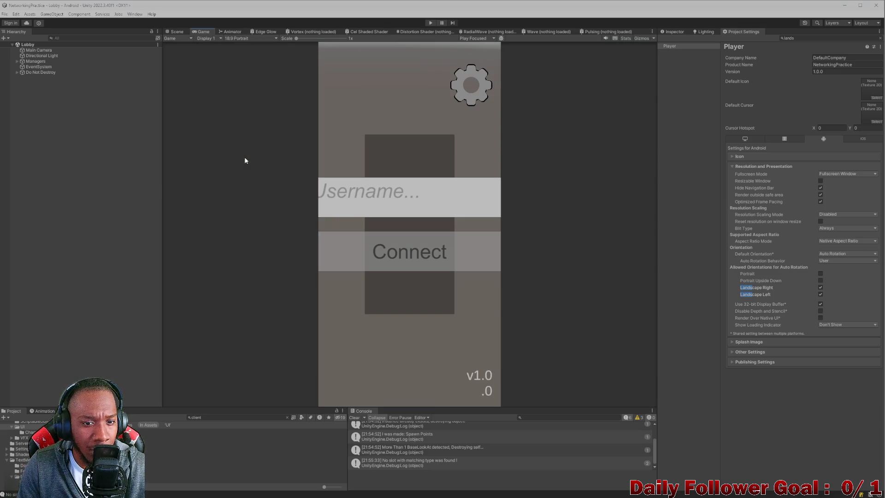
click(242, 39)
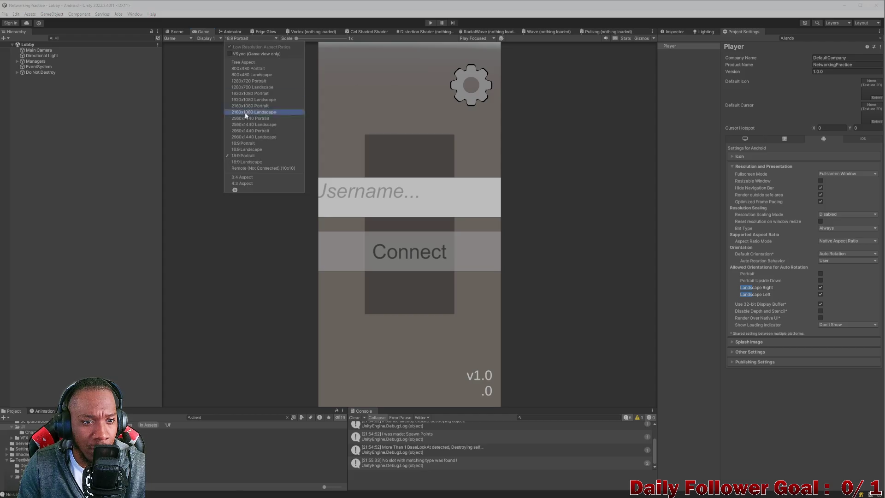
click(248, 160)
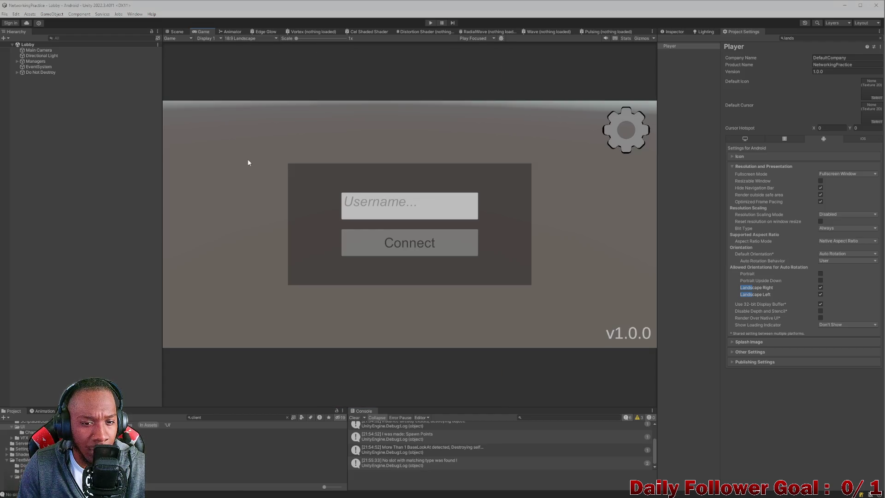
click(239, 40)
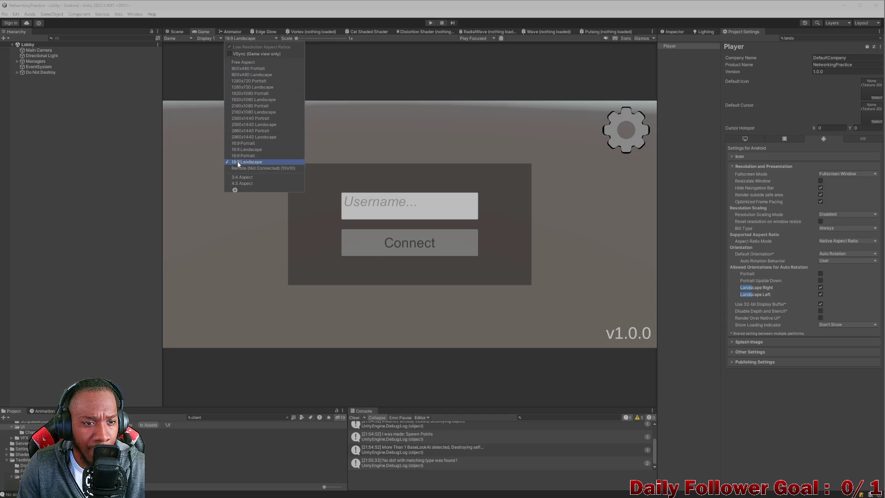
click(237, 183)
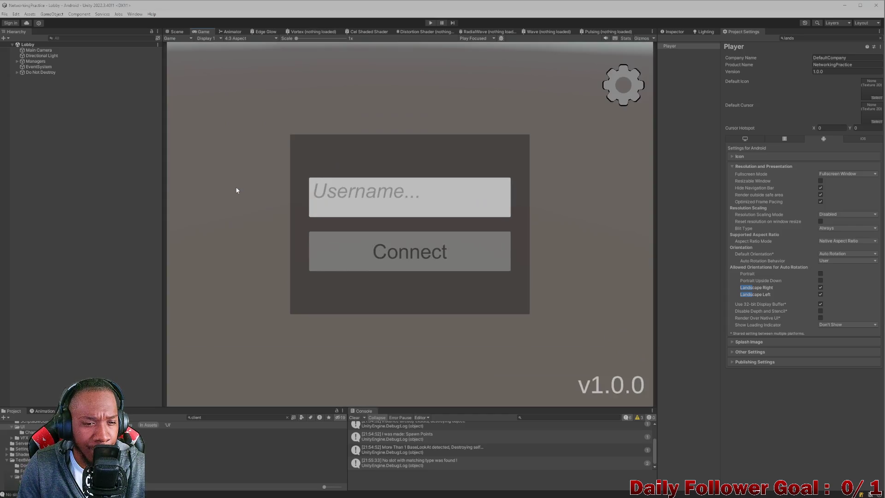
click(224, 39)
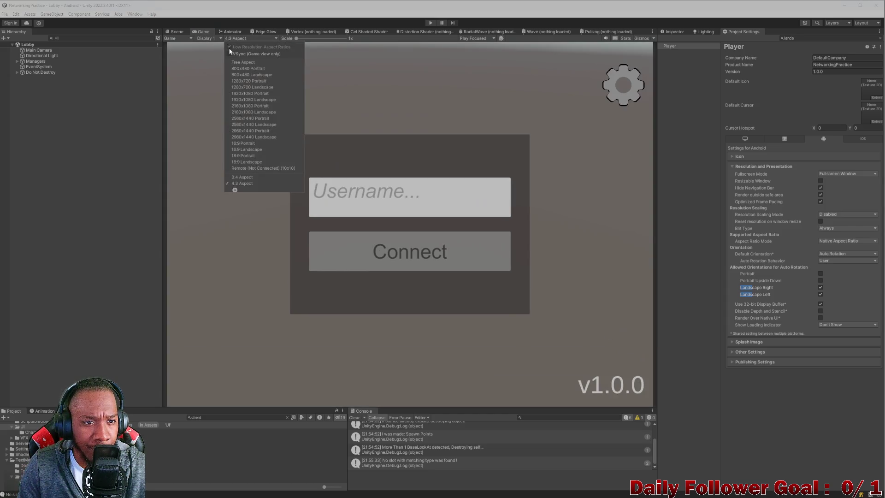
click(235, 191)
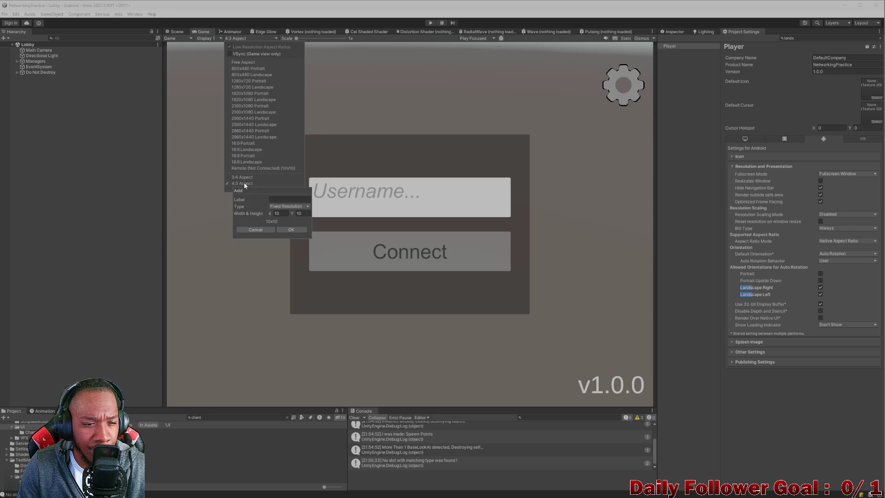
Add a 1:1 Aspect Ratio preset and preview the lobby at 1:1
click(242, 156)
click(245, 38)
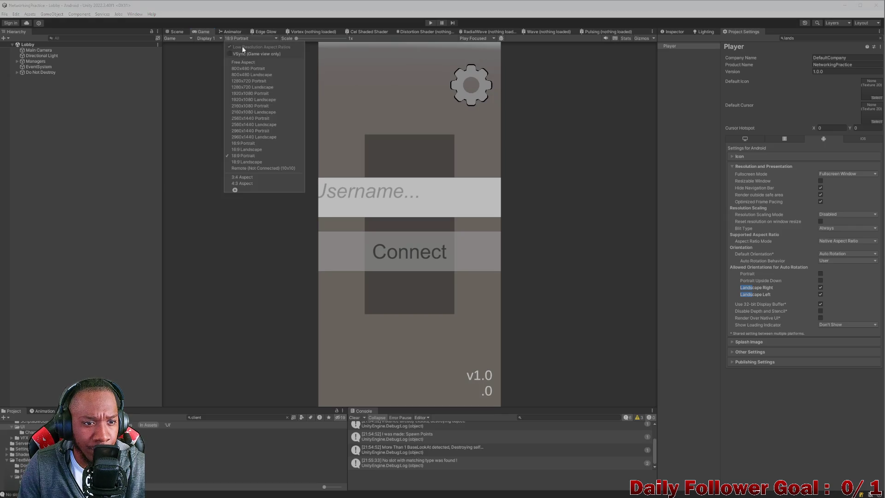
click(236, 191)
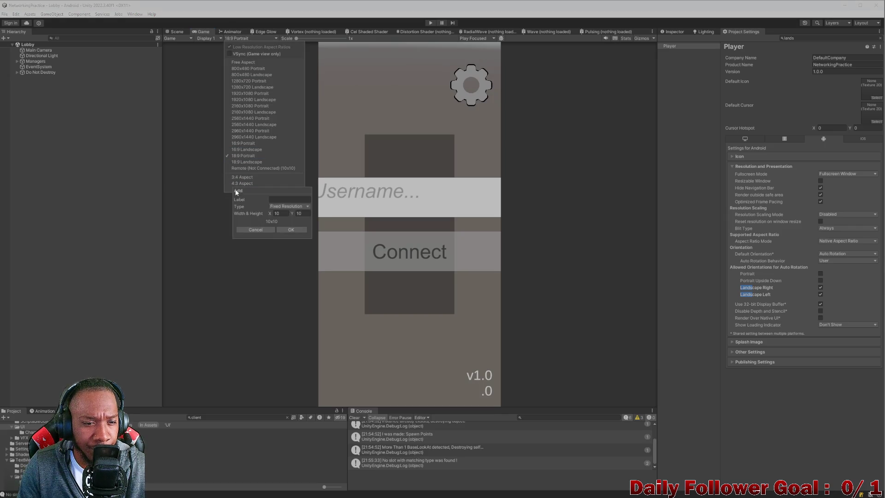
click(270, 207)
click(283, 218)
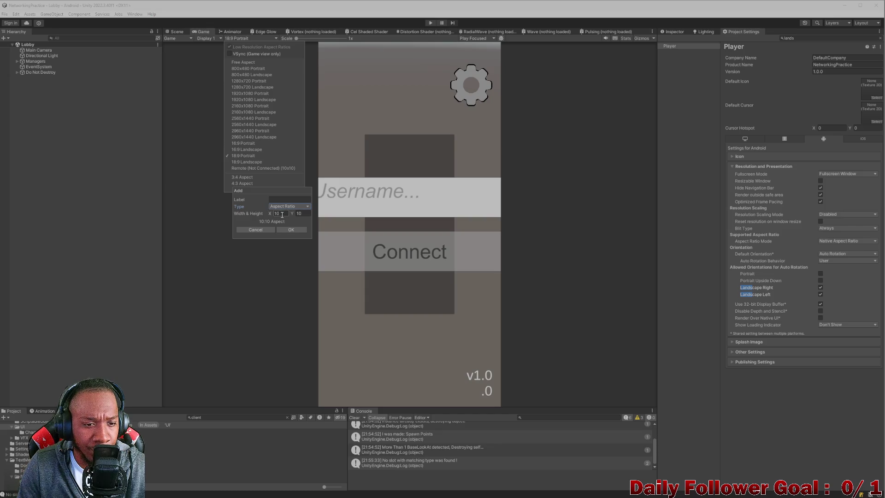
click(282, 215)
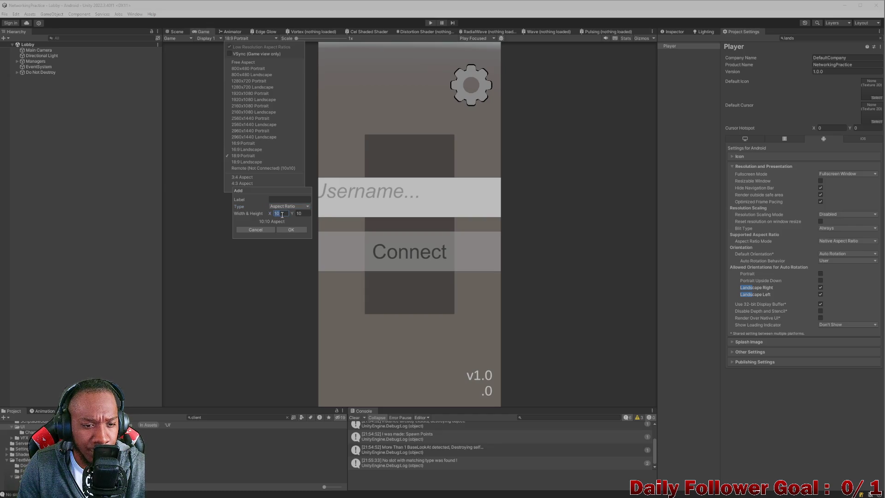
text(1)
click(302, 213)
text(1)
click(293, 230)
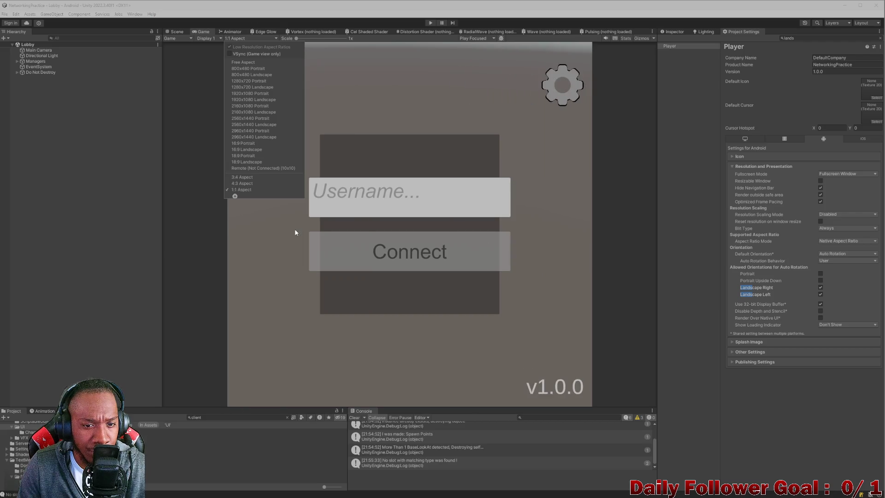
click(245, 191)
Add a 1:2 Aspect Ratio preset so the lobby previews in a tall shape
click(249, 38)
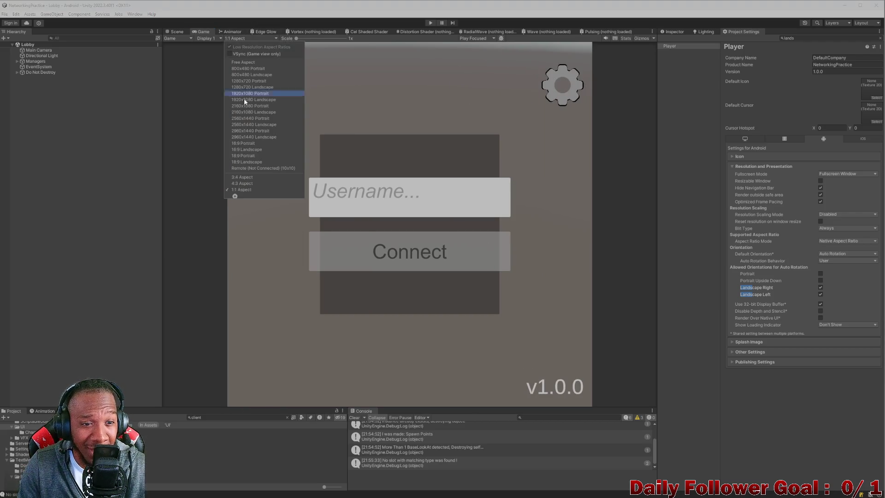
click(232, 197)
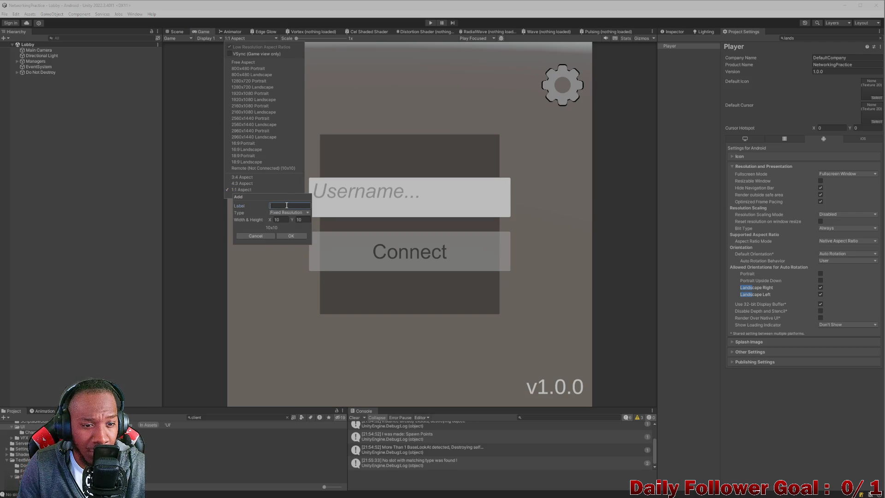
click(287, 213)
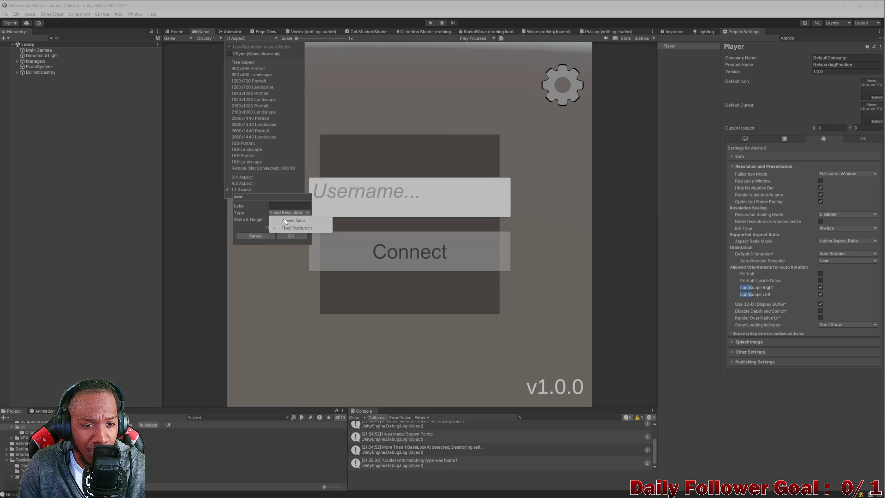
click(284, 220)
text(1)
click(302, 220)
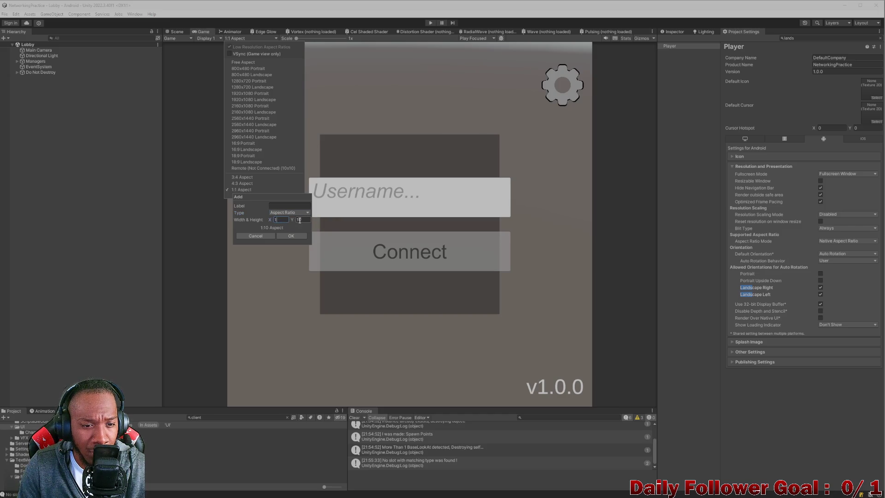
key(BackSpace)
click(296, 234)
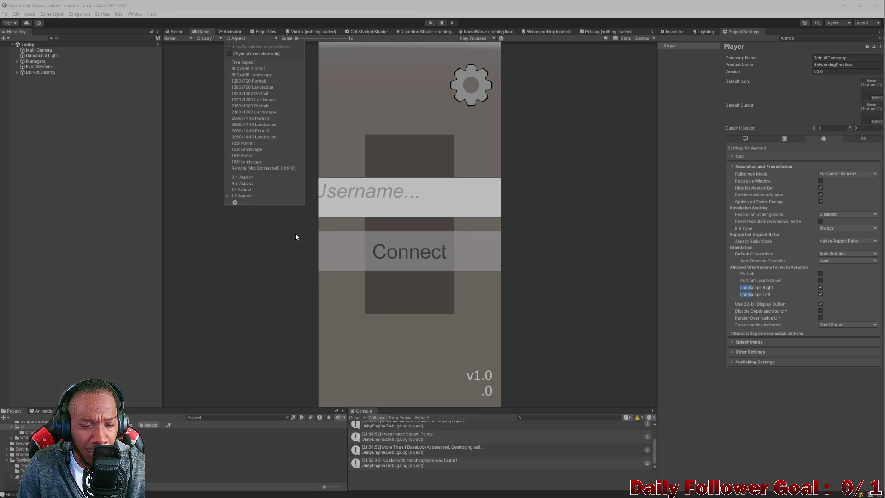
Delete the 1:2 Aspect preset and add a 2:1 Aspect Ratio preset instead
right_click(245, 195)
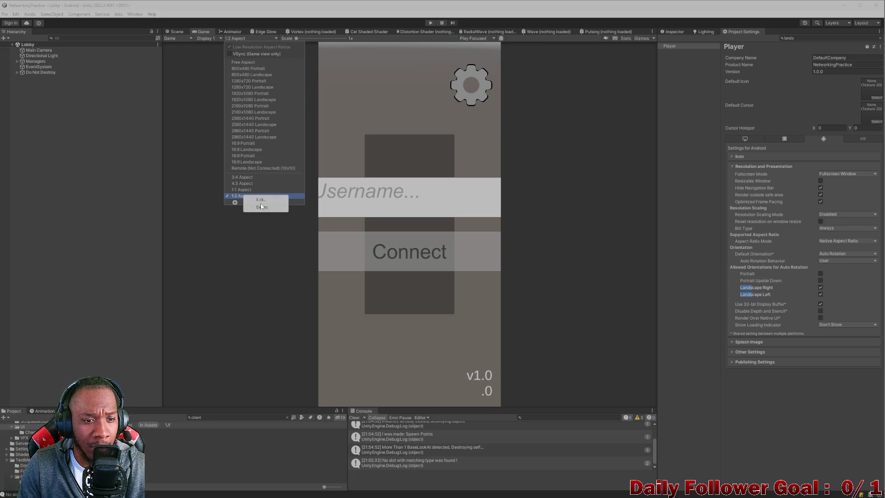
click(261, 206)
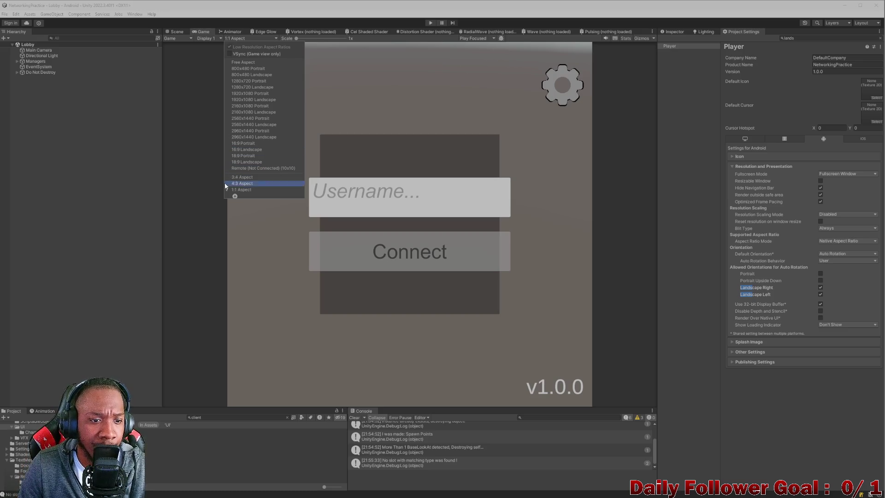
click(235, 196)
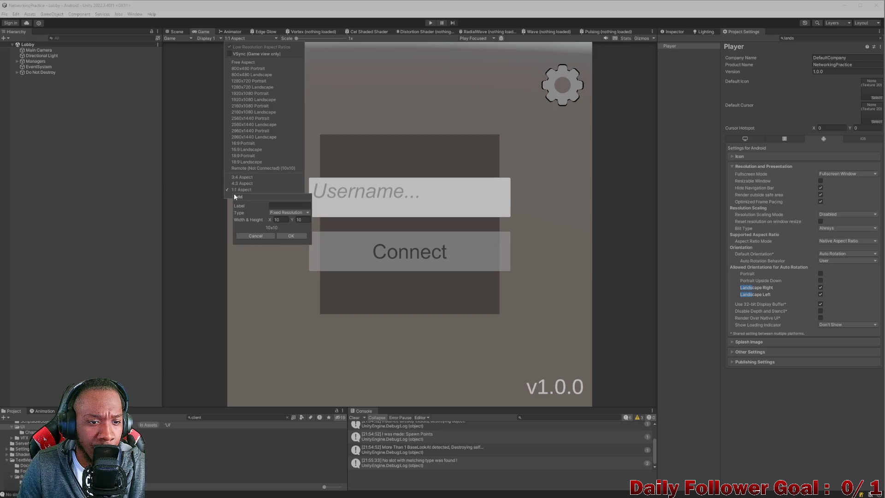
click(286, 213)
click(284, 219)
click(281, 219)
text(1)
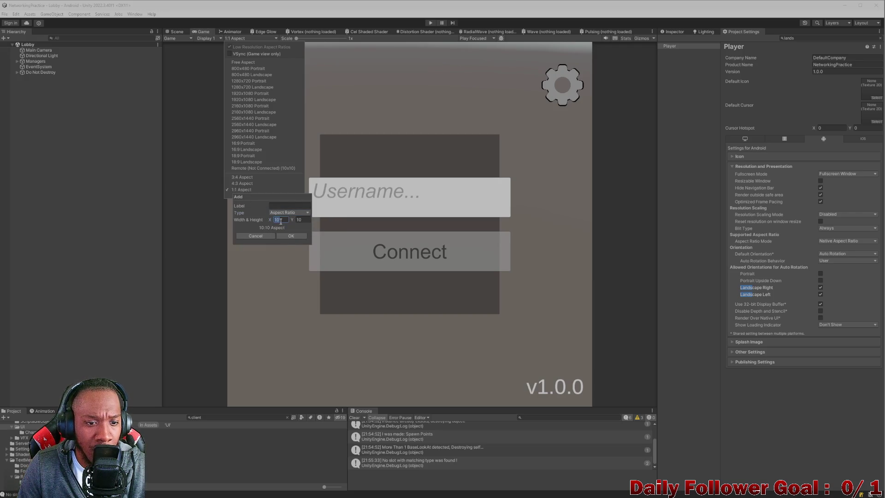
key(BackSpace)
text(2)
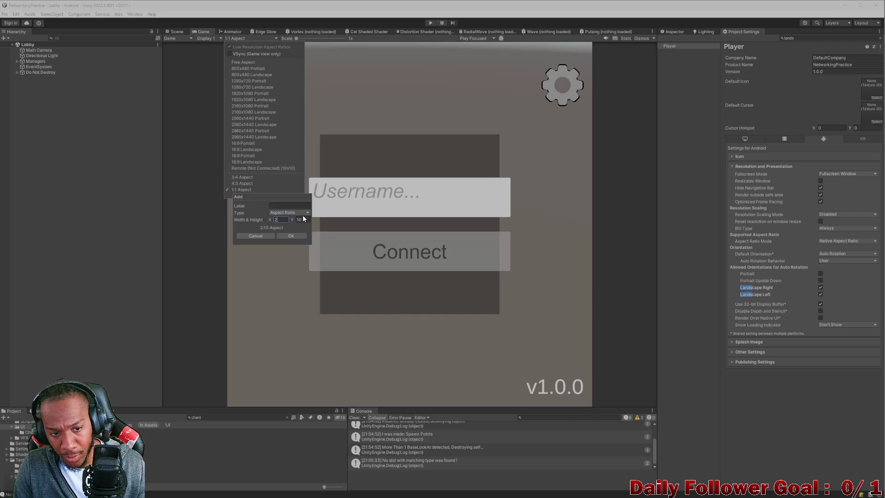
click(307, 218)
key(BackSpace)
click(289, 235)
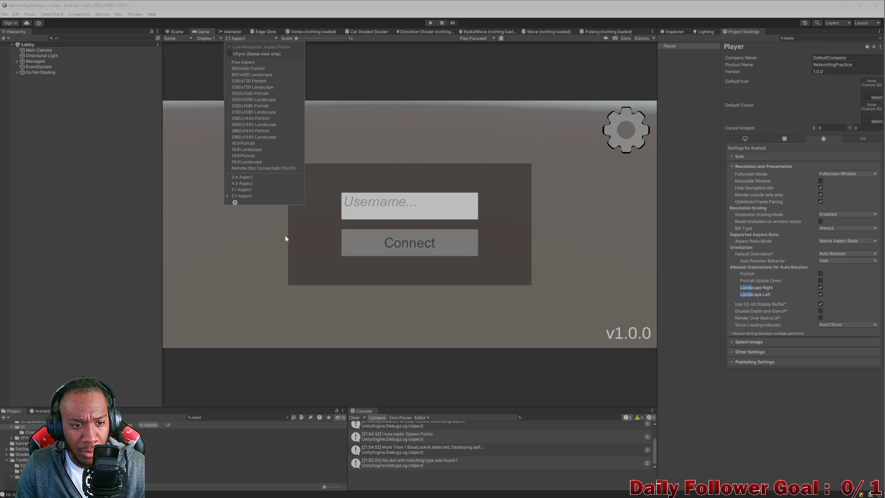
Delete the 2:1 and 1:1 Aspect presets and preview the lobby at 3:4
right_click(253, 198)
click(265, 208)
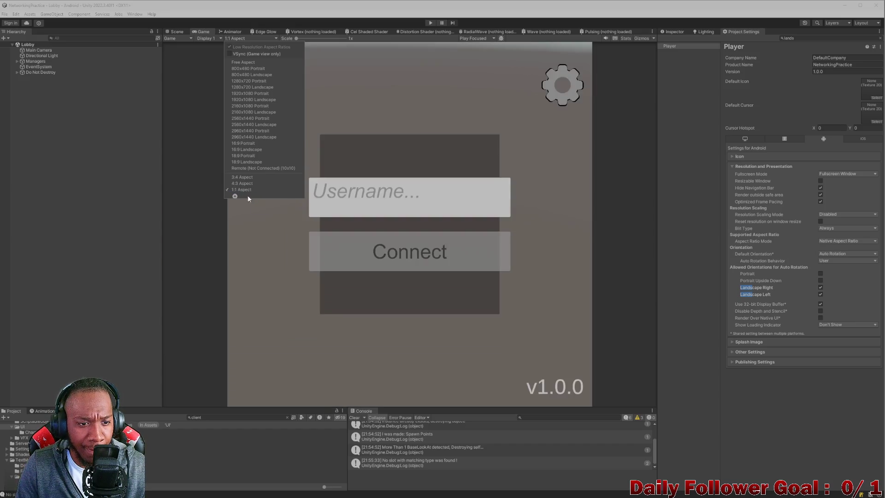
right_click(244, 191)
click(255, 202)
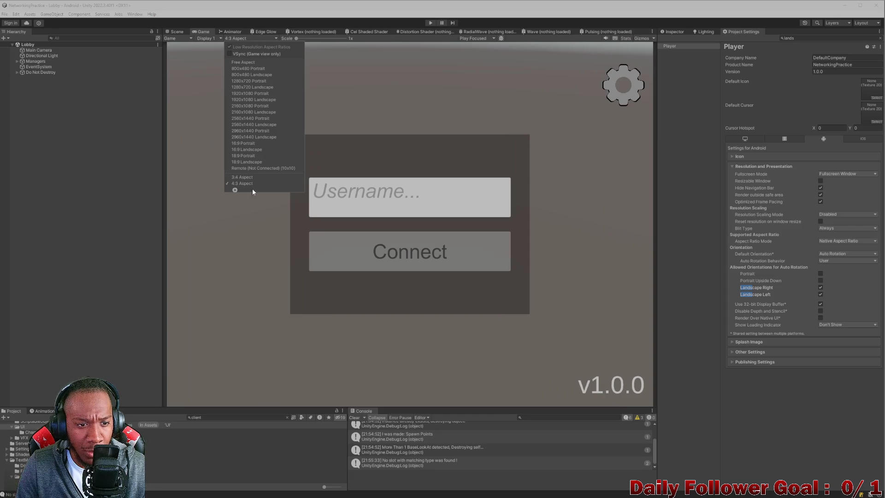
click(247, 178)
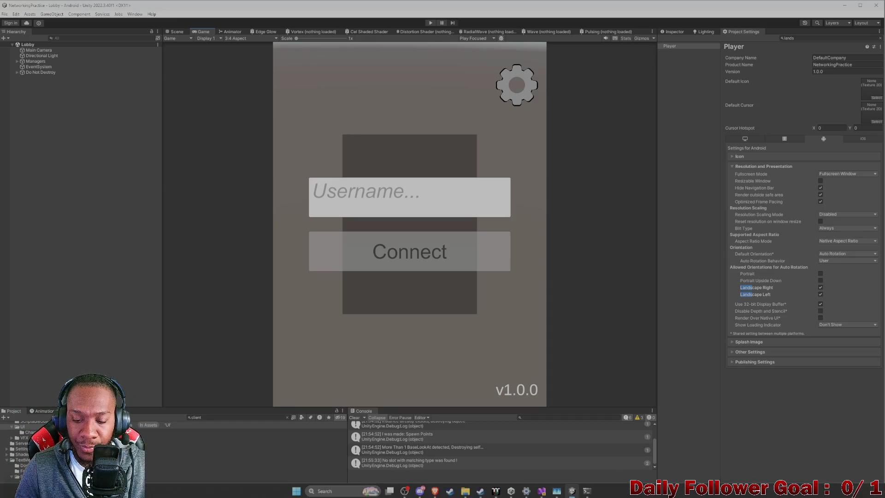
Bring up the ToDo notes in Visual Studio, then switch to the ChatGPT conversation
mouse_move(542, 490)
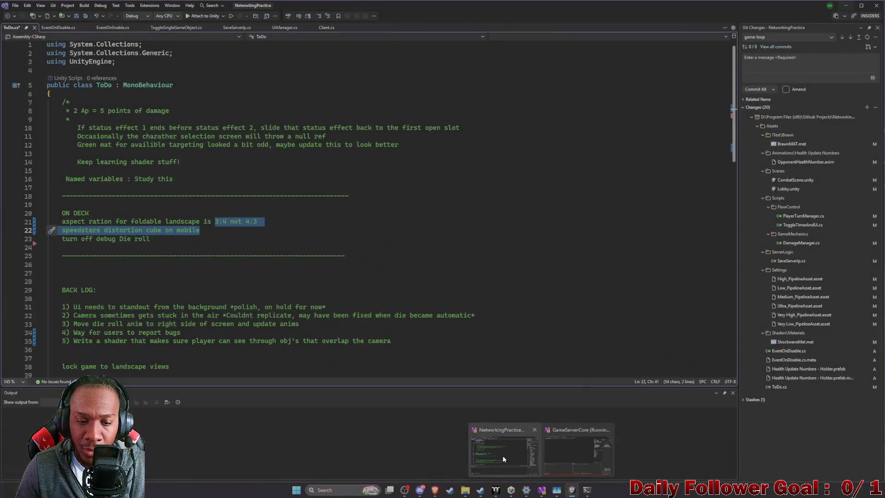
click(503, 456)
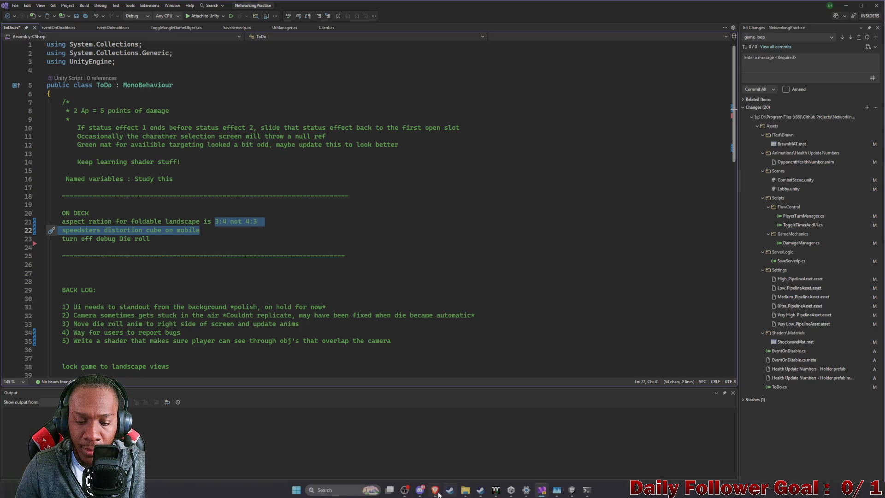
mouse_move(435, 490)
click(390, 451)
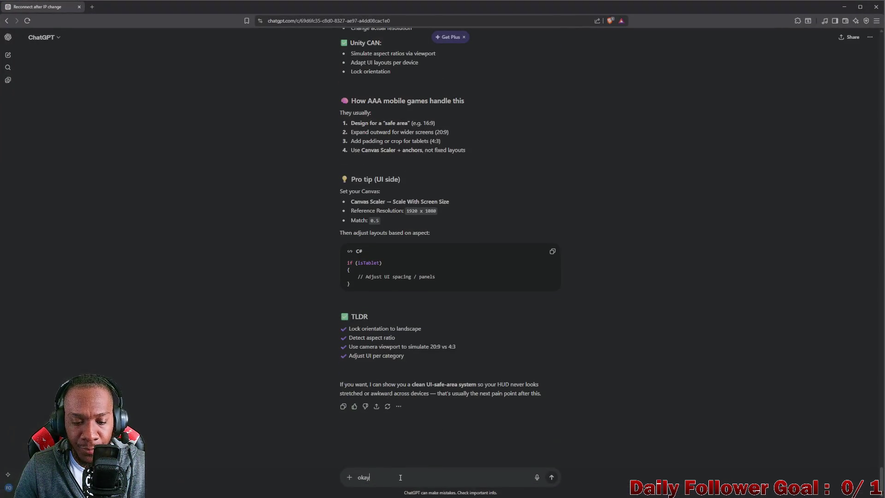
Ask ChatGPT 'what is the aspect ration o of the samsung fold 7, folded and unfolded' and read the reply
key(BackSpace)
key(BackSpace)
key(BackSpace)
text(eh)
key(BackSpace)
key(BackSpace)
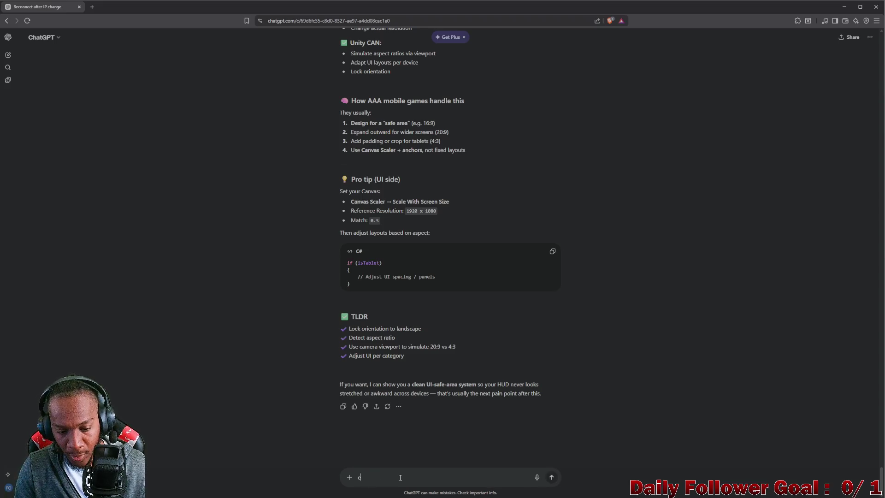
text(what is the aspect ra)
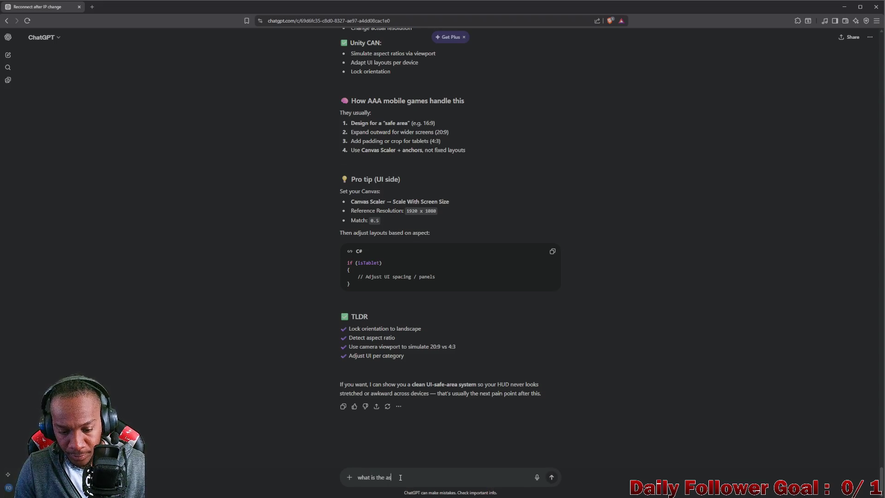
text(tio)
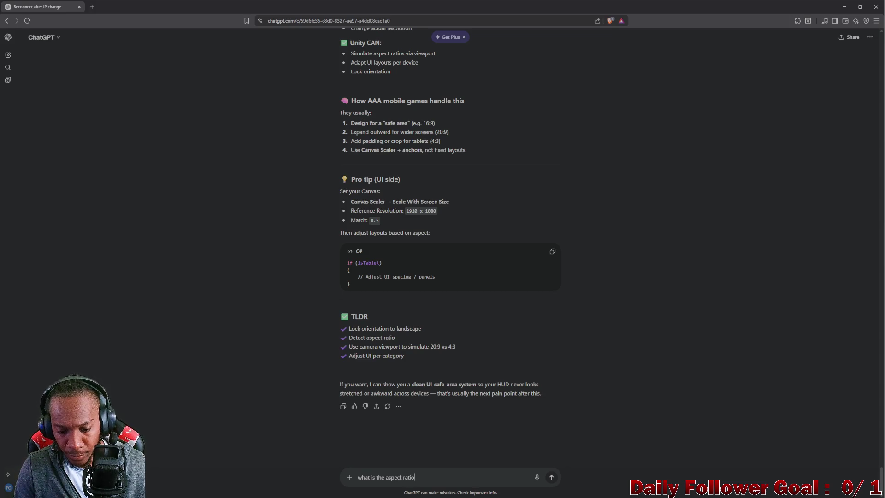
text(n o of the sams)
text(ung )
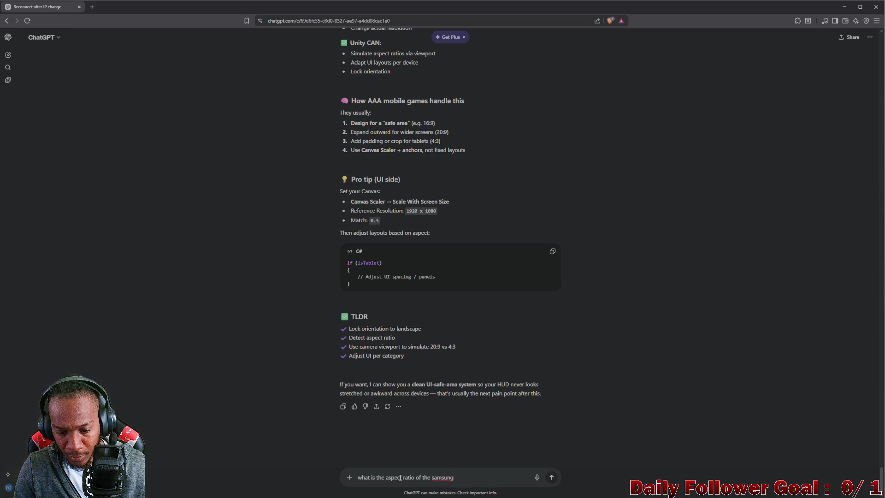
text(fold 7)
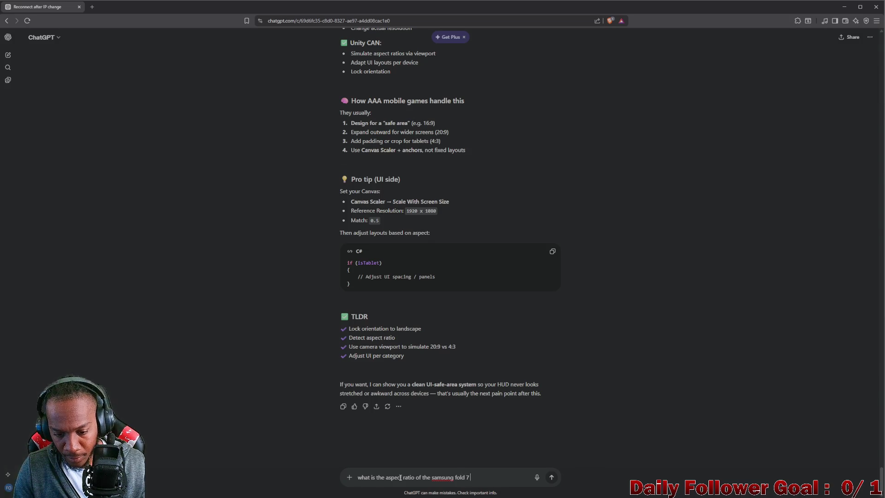
text(, fo)
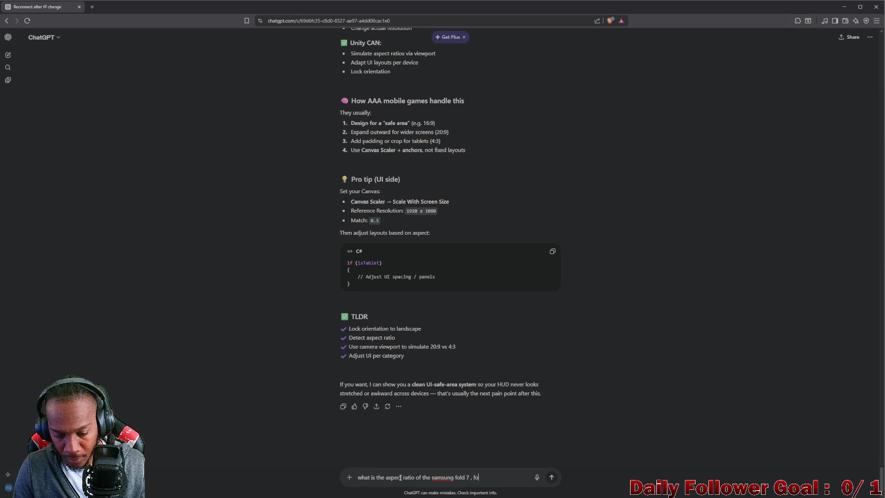
text(lded and u)
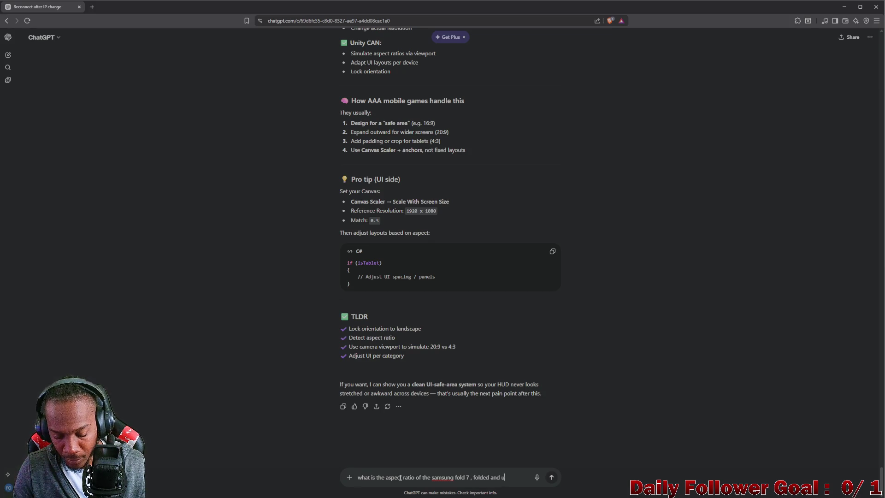
text(nfolded)
key(Return)
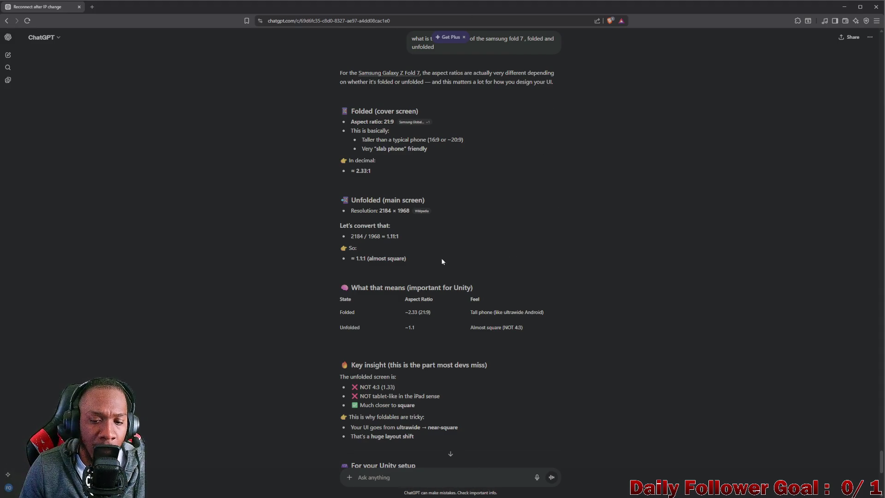
scroll(442, 261, down, 2)
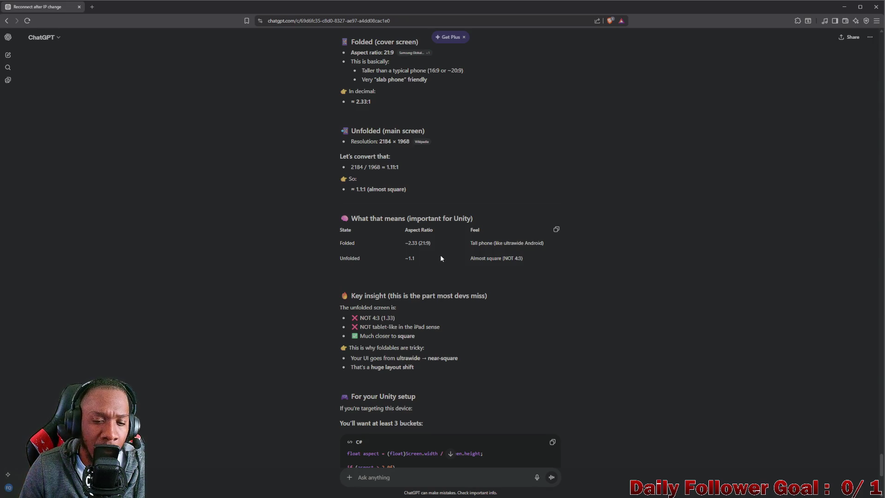
scroll(441, 257, down, 3)
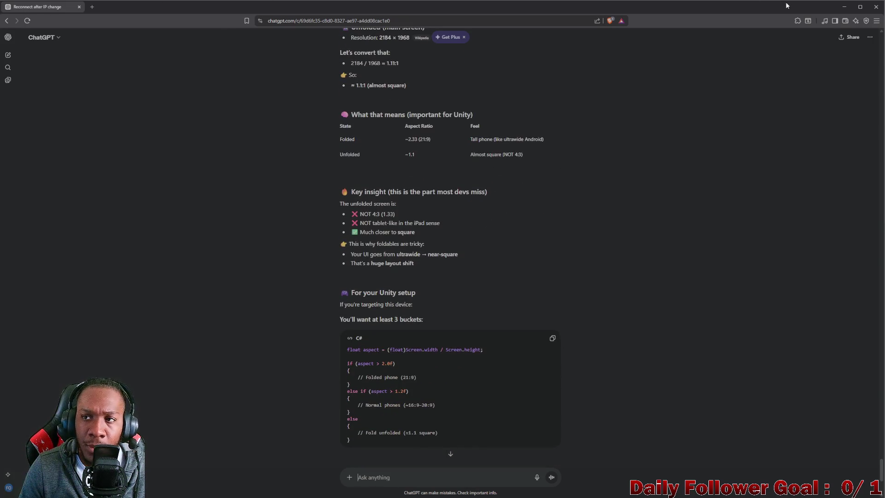
click(844, 7)
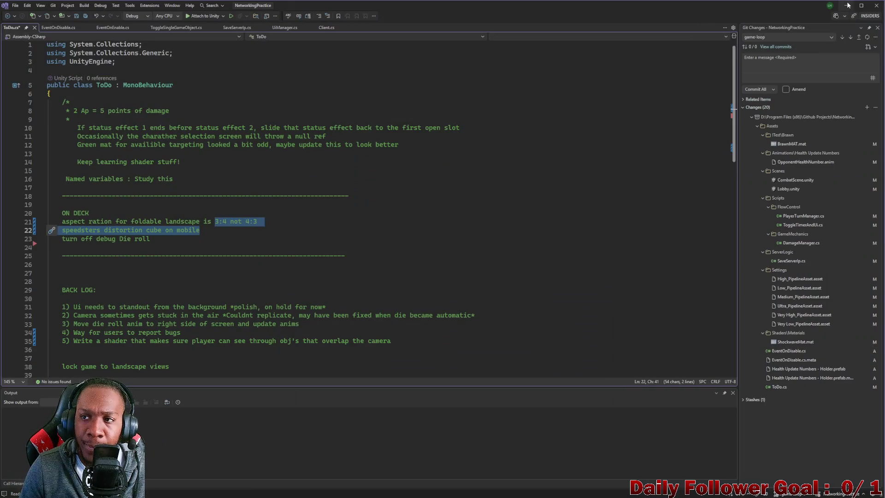
Back in Unity, start a new Game view preset of type Aspect Ratio
click(849, 5)
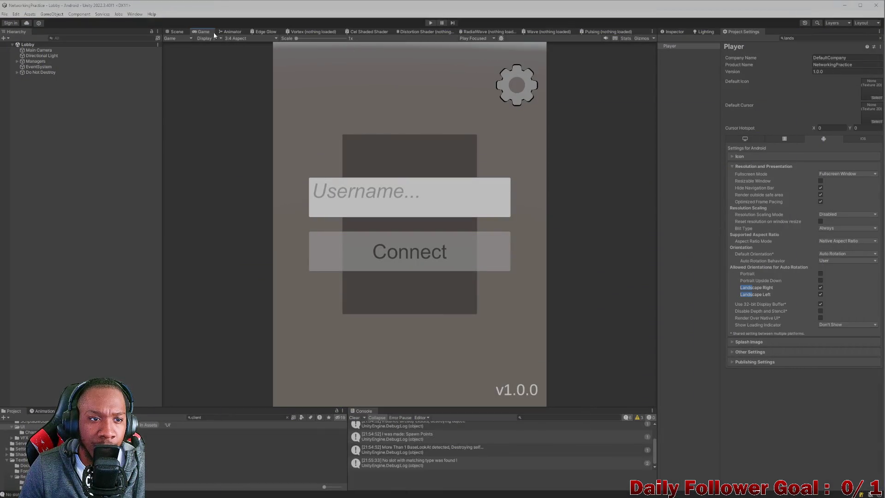
click(244, 37)
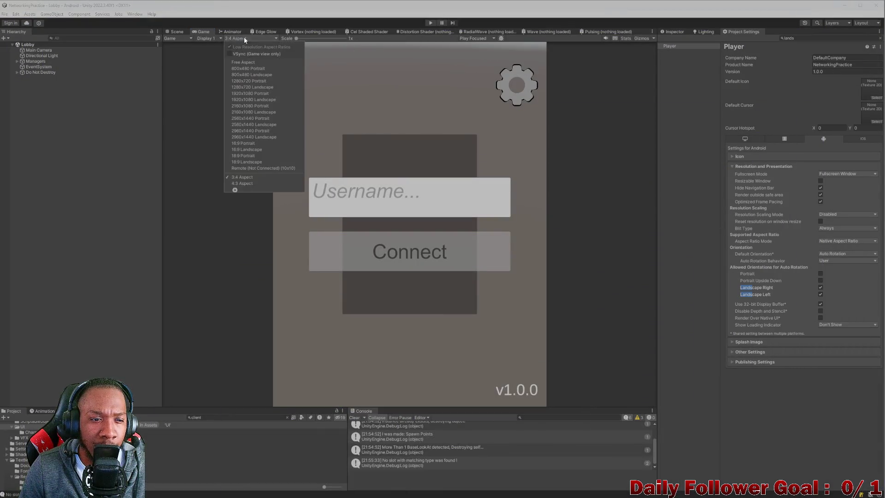
click(236, 191)
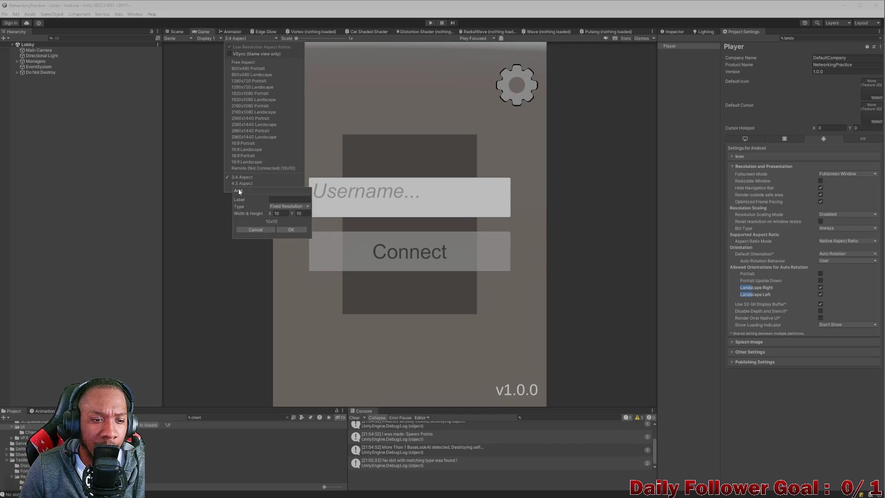
click(288, 206)
click(288, 214)
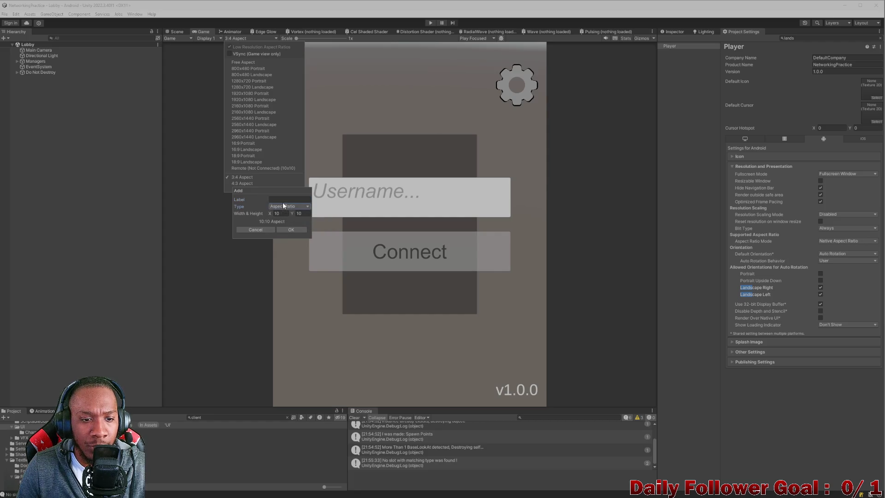
Edit the new preset's label, enter 11 for its width, then return to the ChatGPT answer
text(1:1)
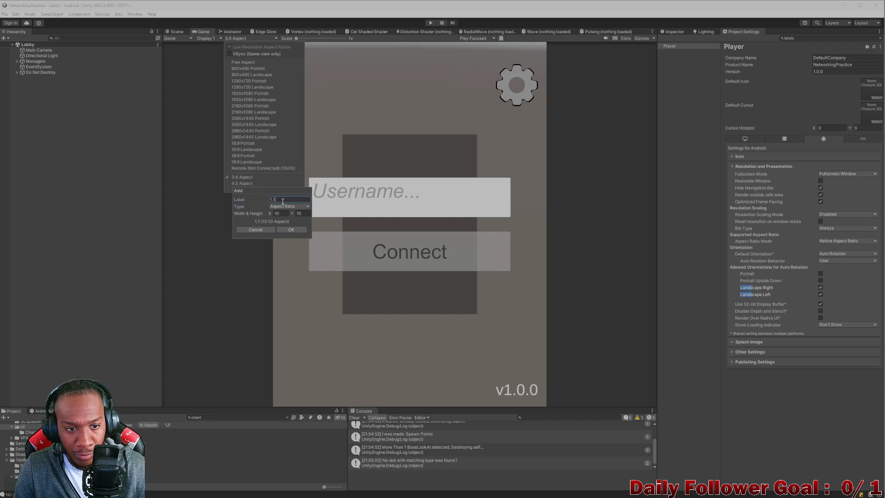
key(BackSpace)
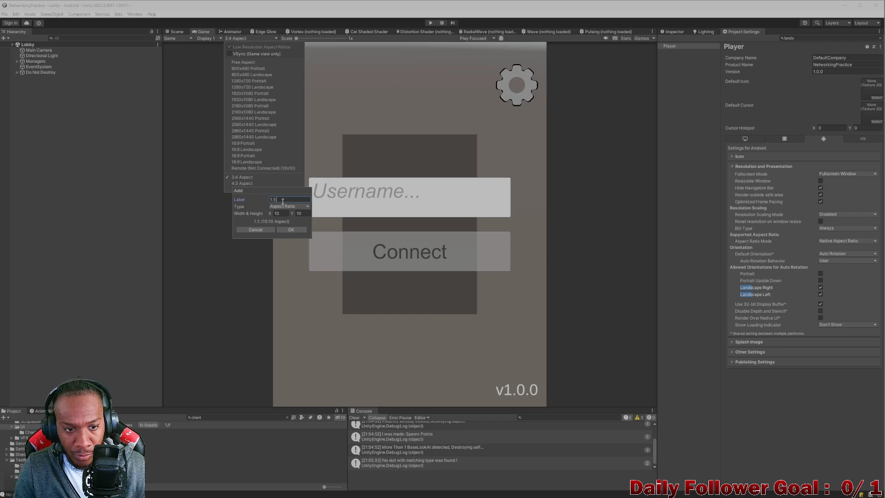
text(:1)
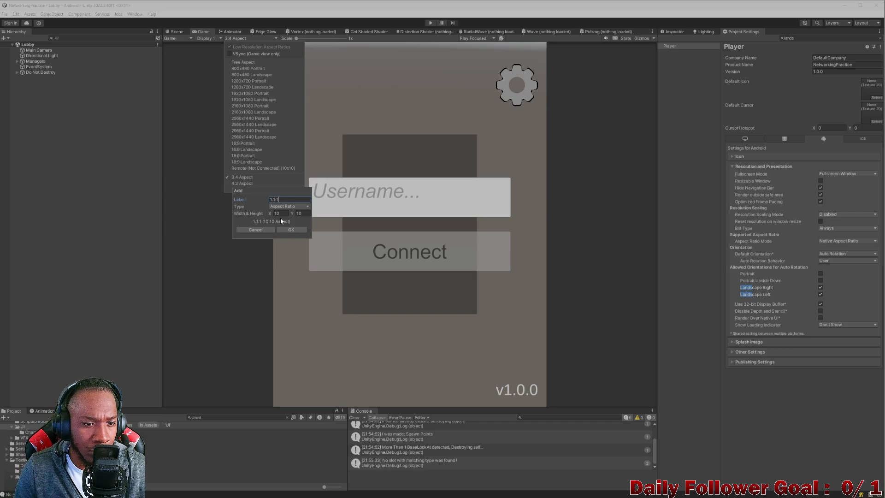
key(BackSpace)
key(BackSpace)
key(BackSpace)
click(280, 213)
key(BackSpace)
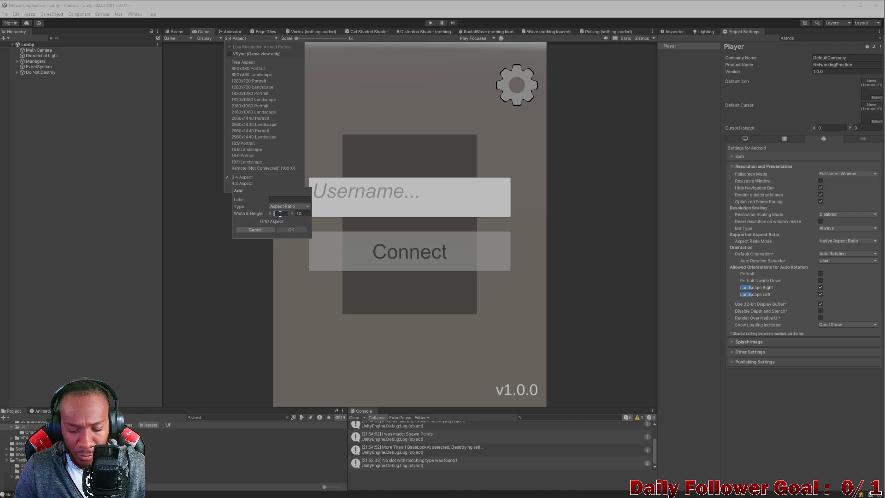
text(11)
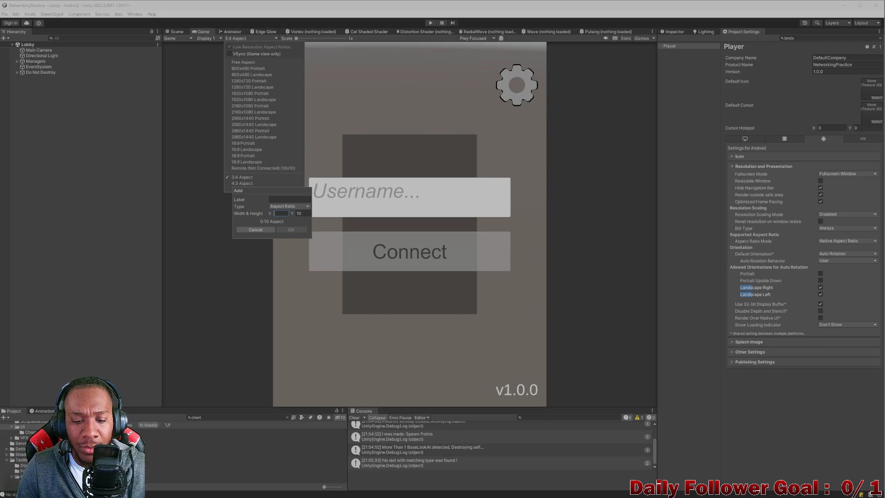
mouse_move(529, 493)
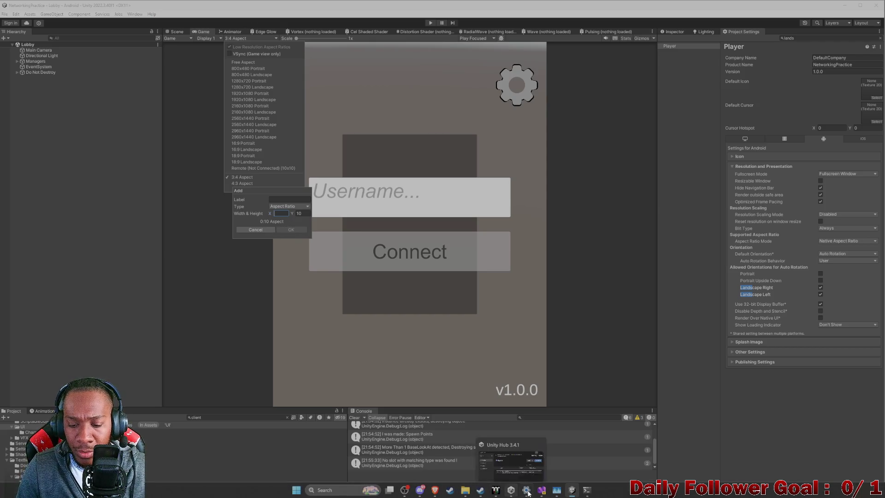
mouse_move(582, 493)
mouse_move(435, 491)
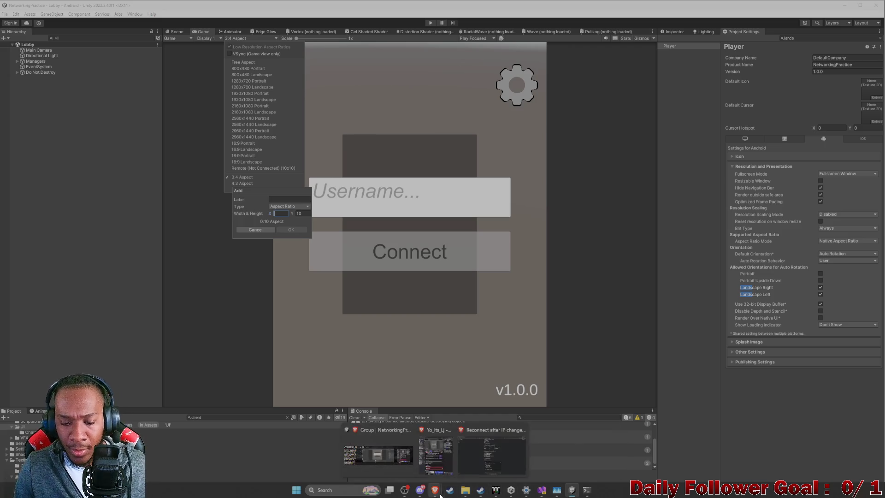
click(477, 454)
Select the 2184 width in ChatGPT's Unfolded section and shrink the browser beside Unity
scroll(391, 270, down, 2)
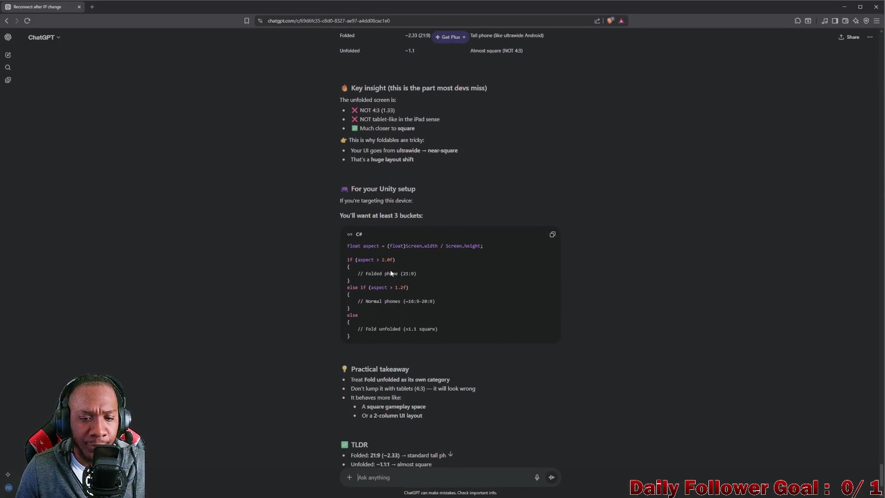
scroll(394, 268, up, 2)
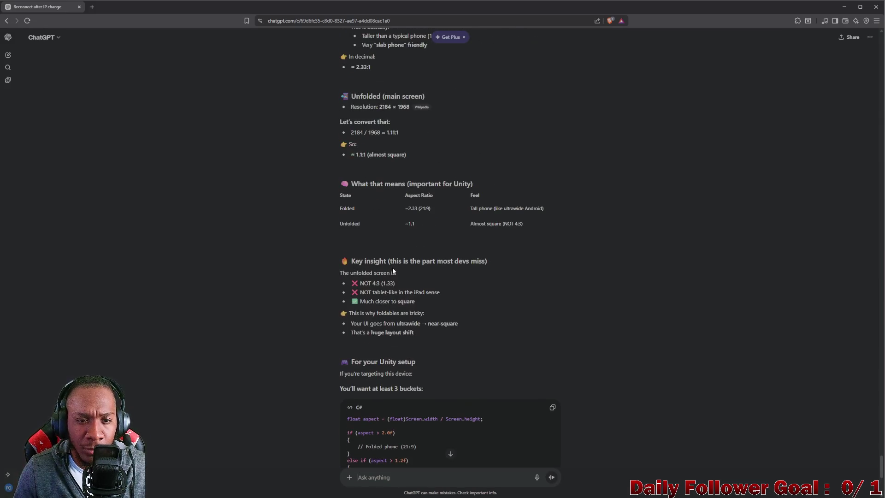
scroll(393, 270, up, 3)
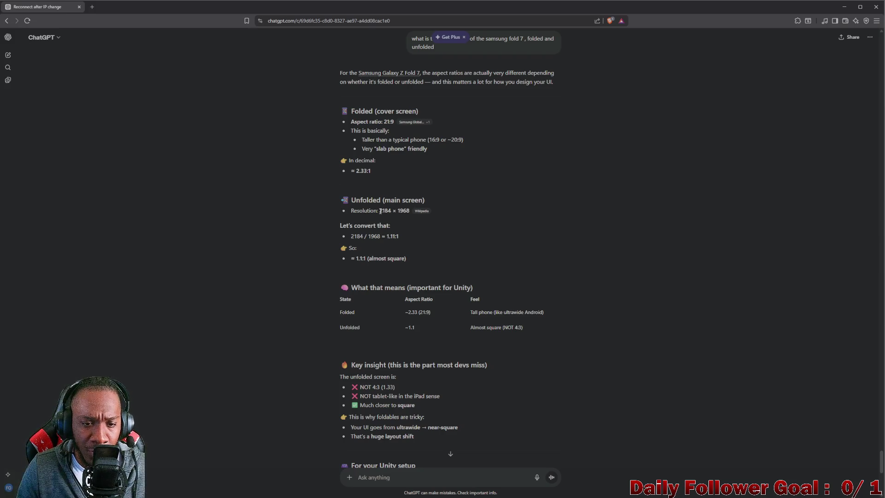
drag(379, 211, 390, 213)
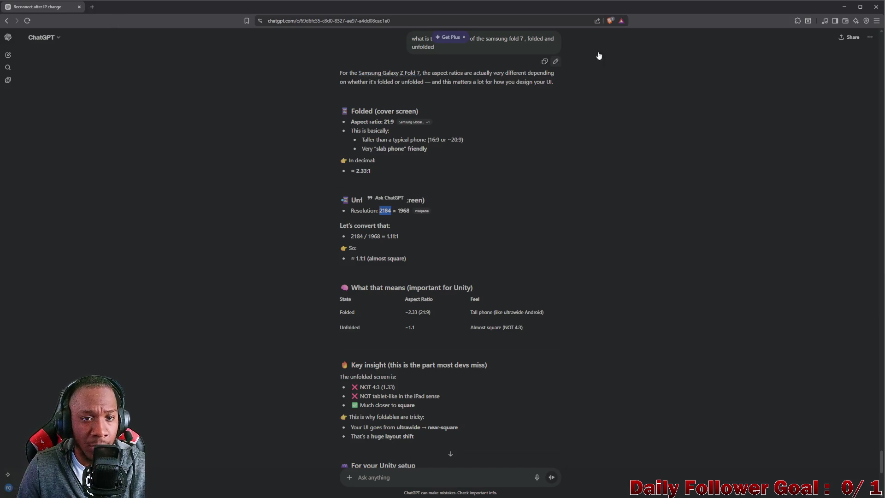
double_click(668, 6)
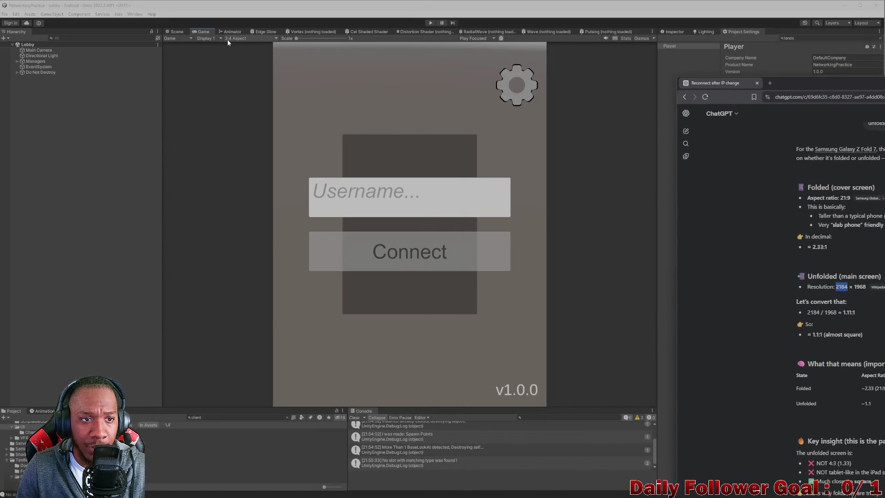
Start a custom Game view resolution, taking the 1968 height from ChatGPT's answer
click(227, 39)
click(235, 190)
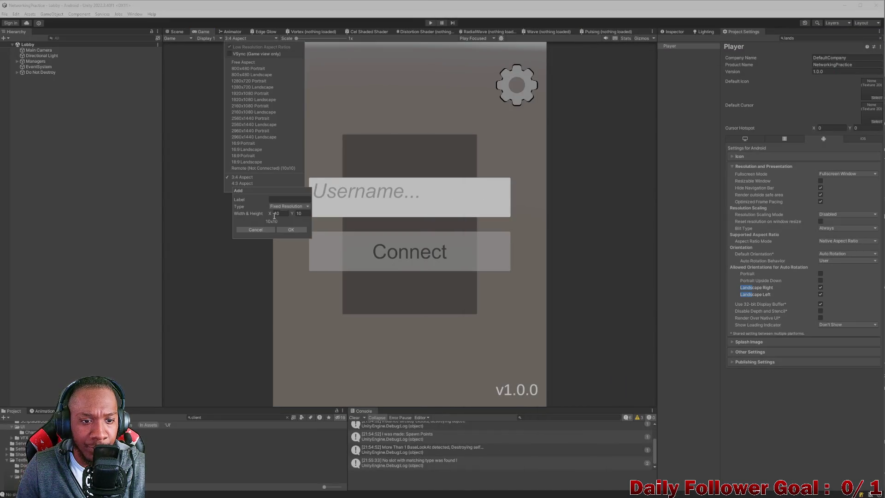
key(BackSpace)
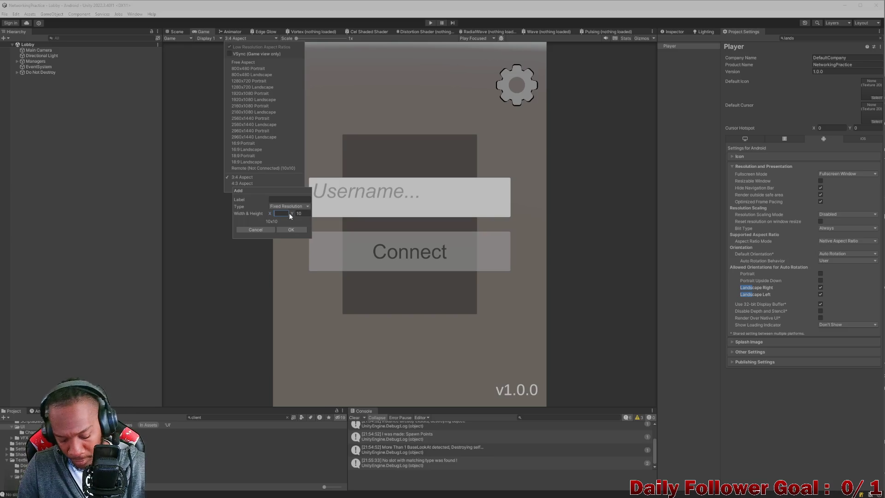
text(2184)
key(alt+Tab)
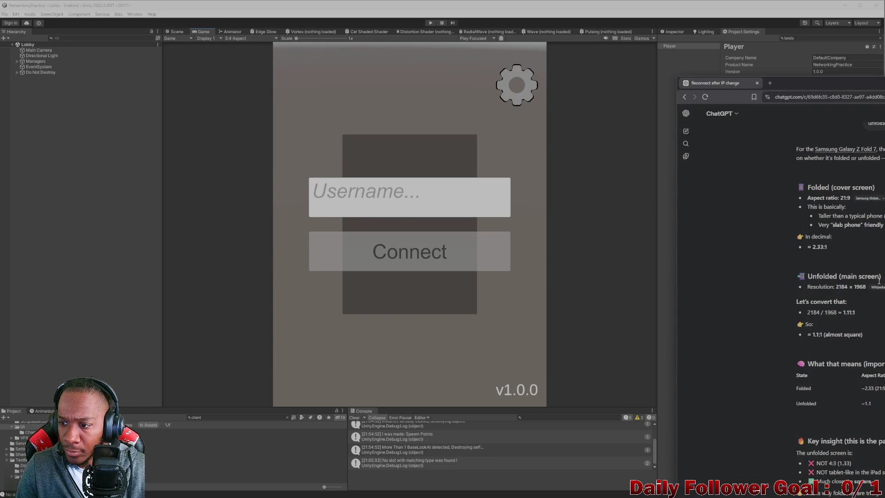
double_click(859, 287)
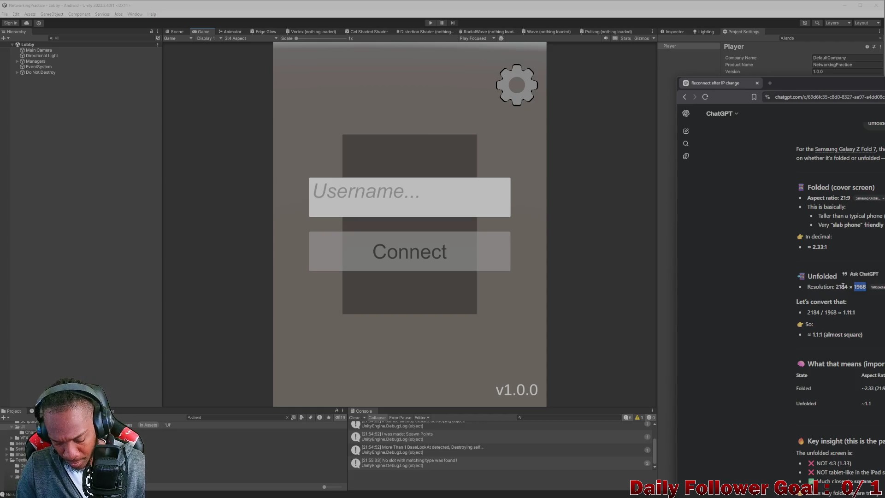
click(234, 38)
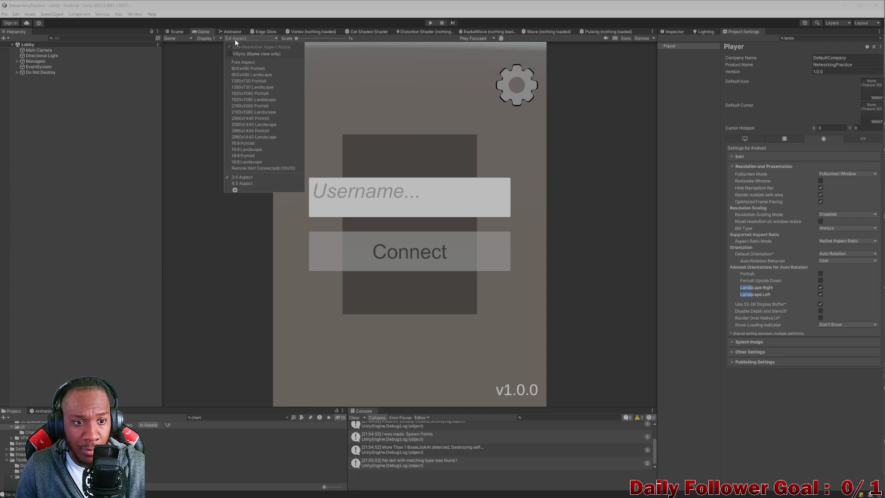
click(236, 189)
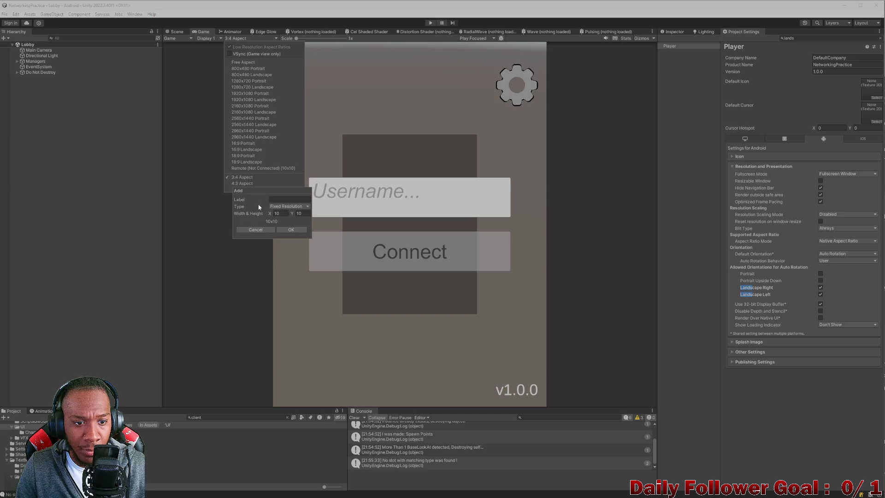
click(301, 213)
key(BackSpace)
text(1968)
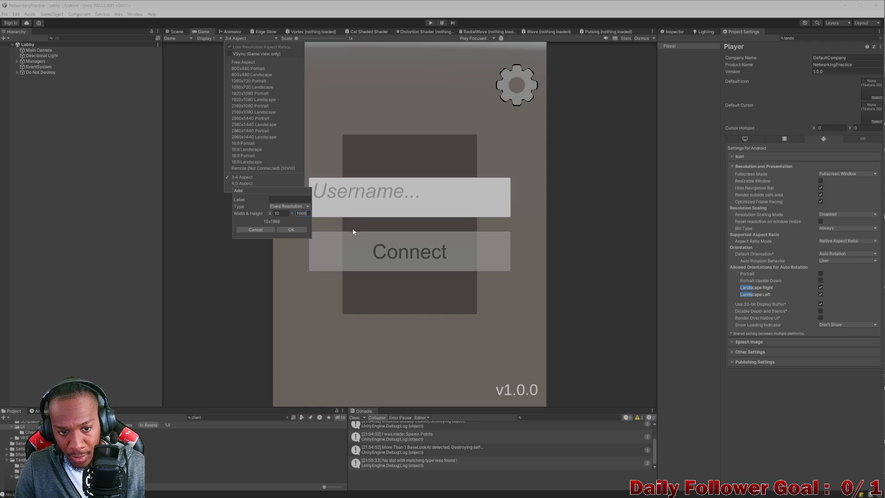
key(alt+Tab)
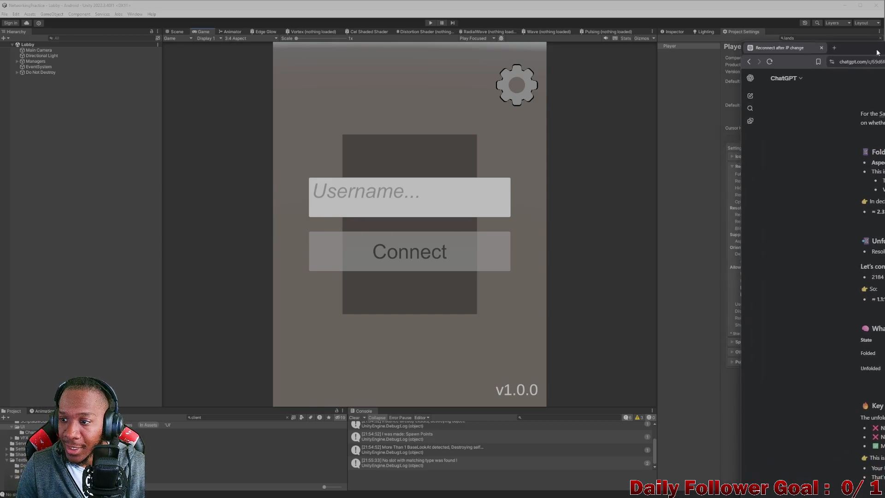
key(alt+Tab)
Add the custom Game view resolution with width 2184 and height 1968
click(240, 38)
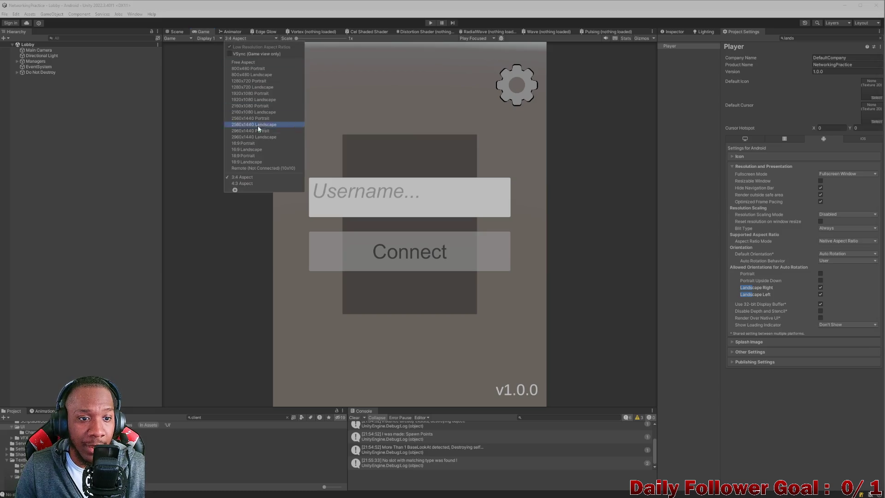
click(235, 191)
click(301, 213)
text(1968)
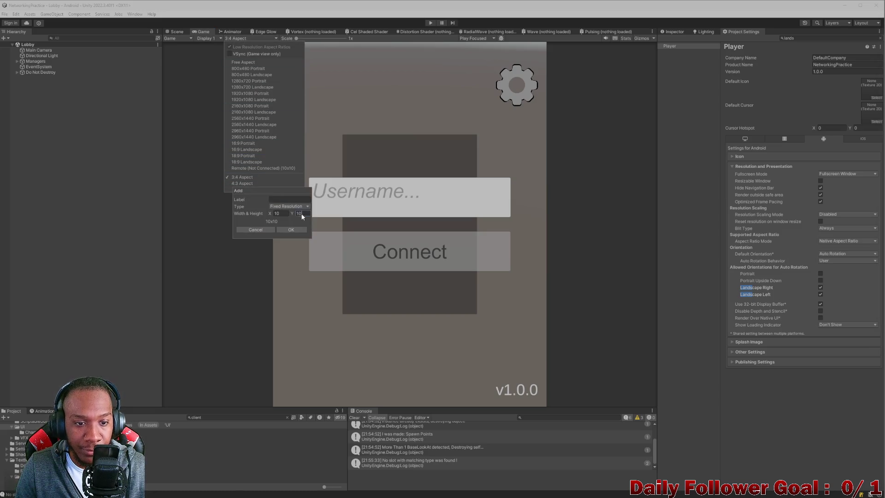
click(281, 214)
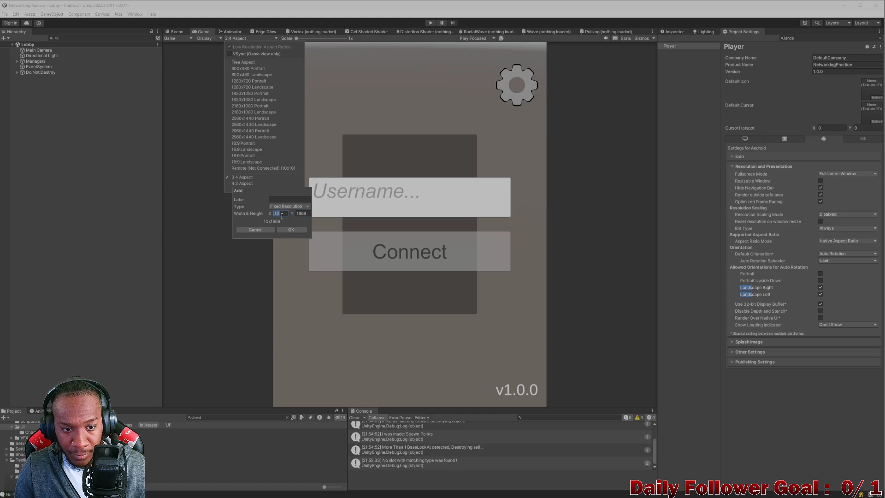
key(BackSpace)
key(BackSpace)
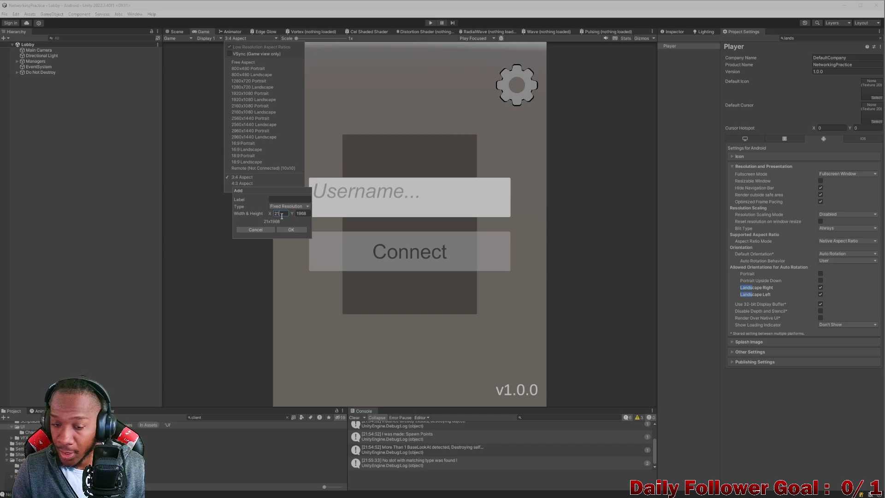
text(84)
click(286, 230)
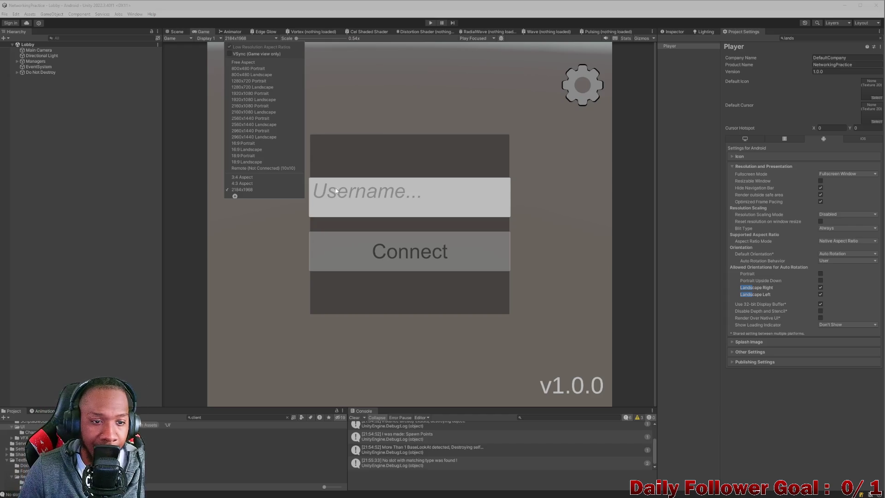
click(247, 183)
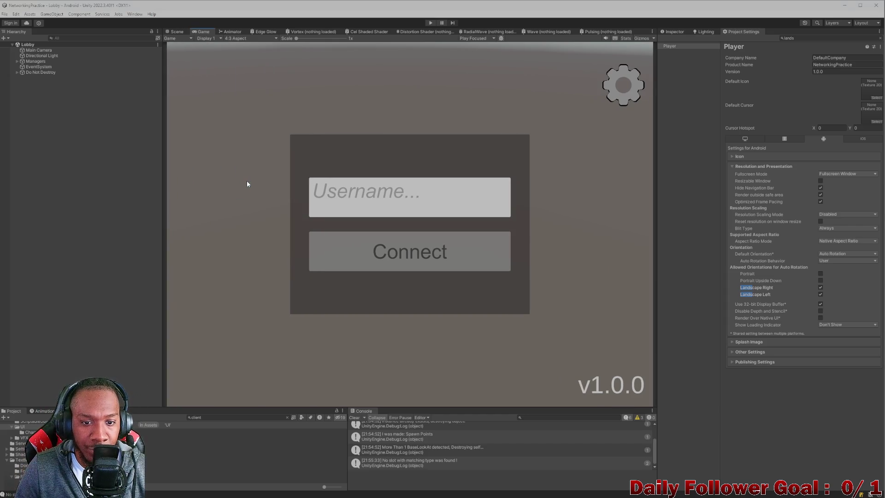
click(240, 38)
click(254, 192)
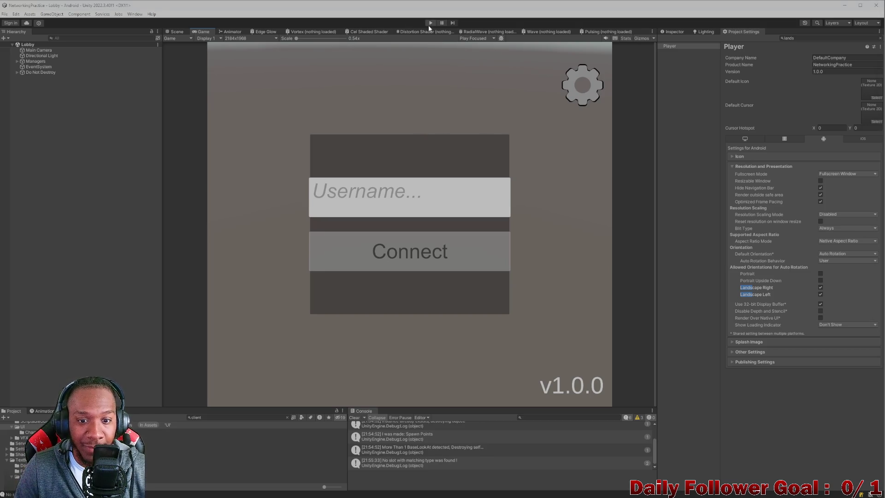
mouse_move(428, 25)
mouse_down()
mouse_move(288, 37)
mouse_move(289, 27)
mouse_up()
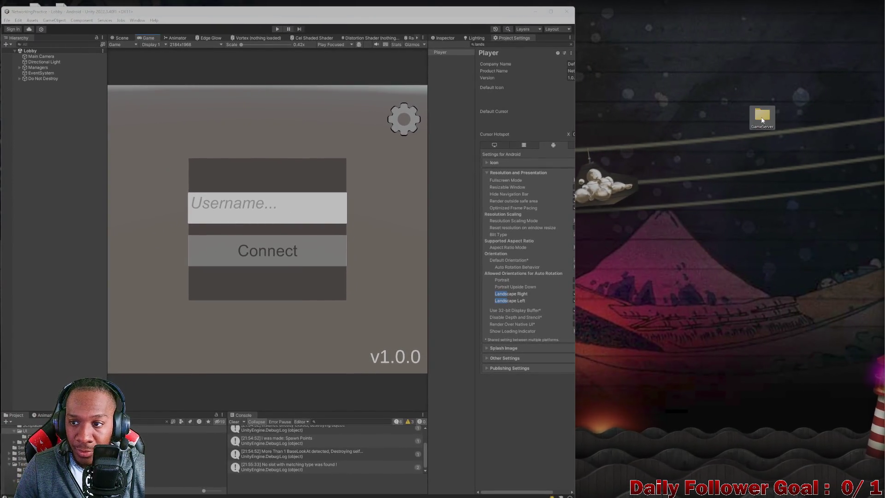
Open the GameServer desktop folder, then its GameServerCore subfolder
double_click(763, 119)
mouse_move(323, 79)
mouse_down()
mouse_move(412, 100)
mouse_move(640, 125)
mouse_up()
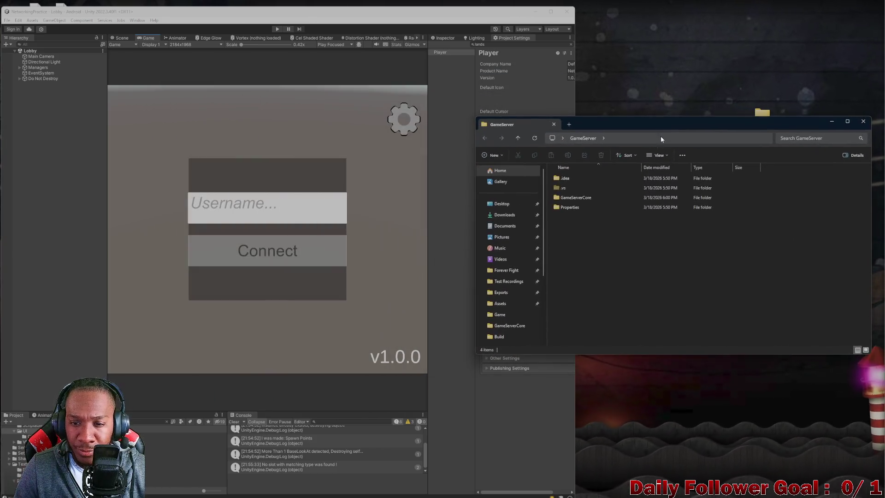
double_click(576, 198)
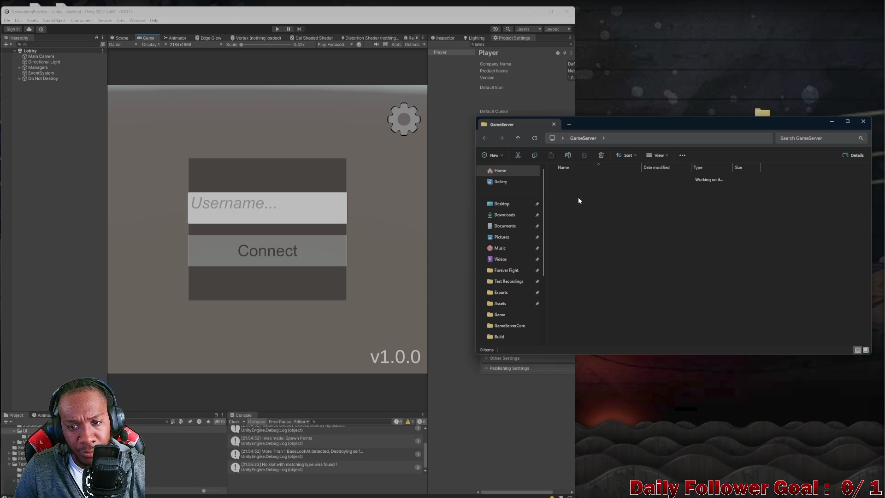
scroll(575, 244, down, 1)
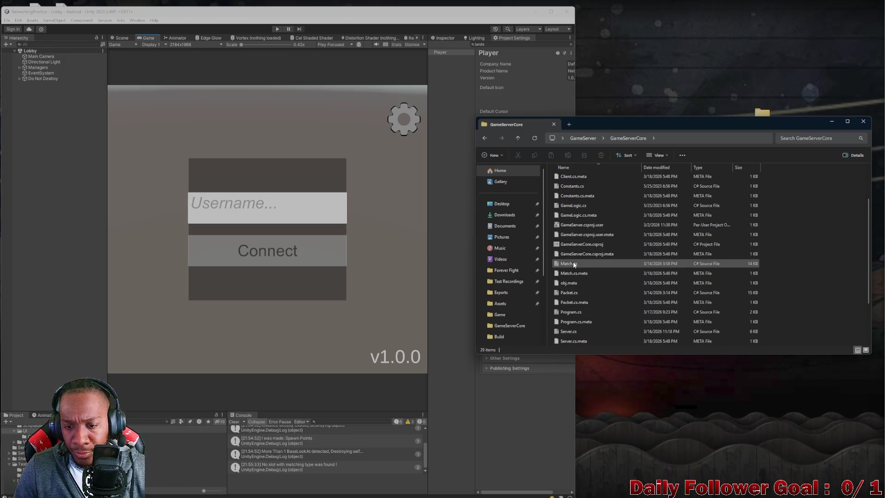
Keep the 2184x1968 Game view preview selected and cancel an extra custom resolution
click(438, 108)
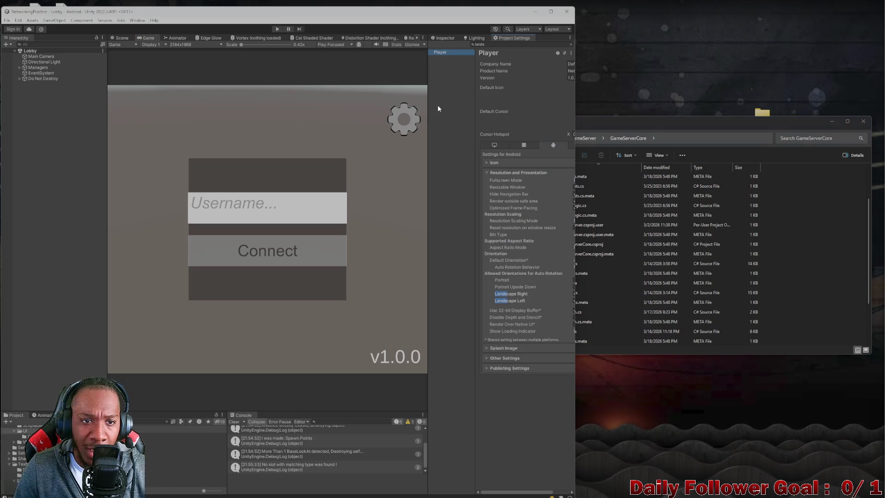
click(183, 45)
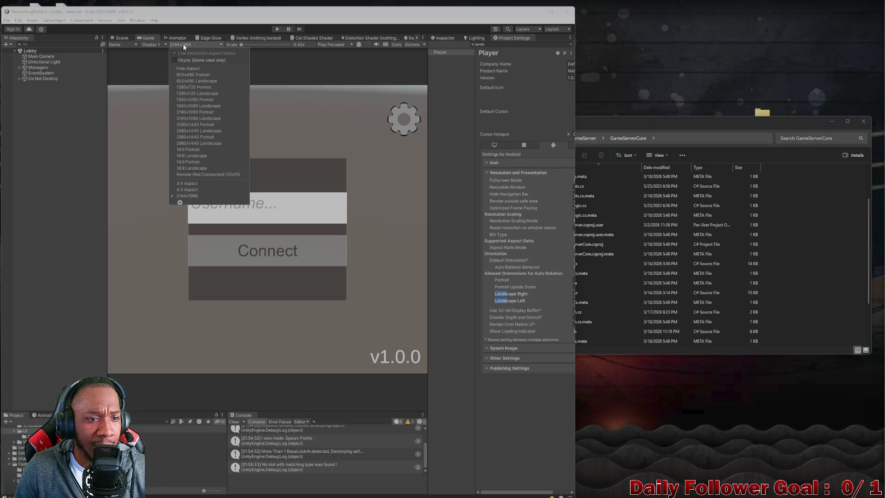
click(185, 196)
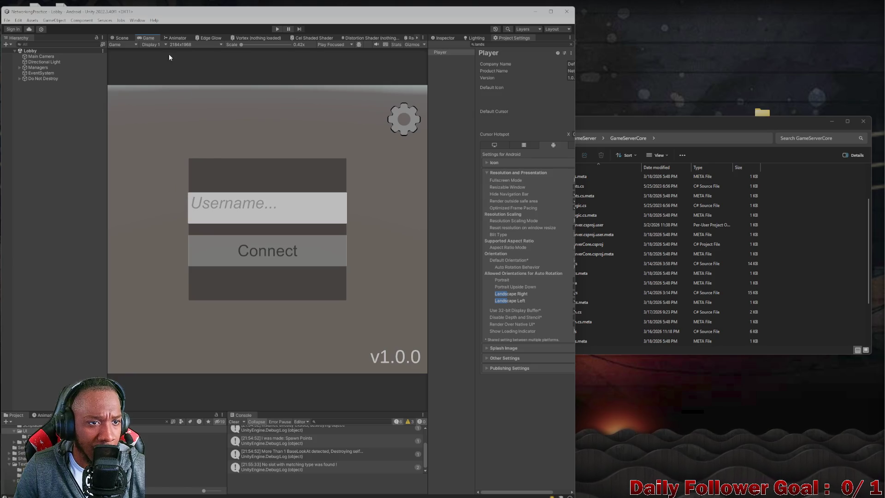
click(184, 44)
click(180, 203)
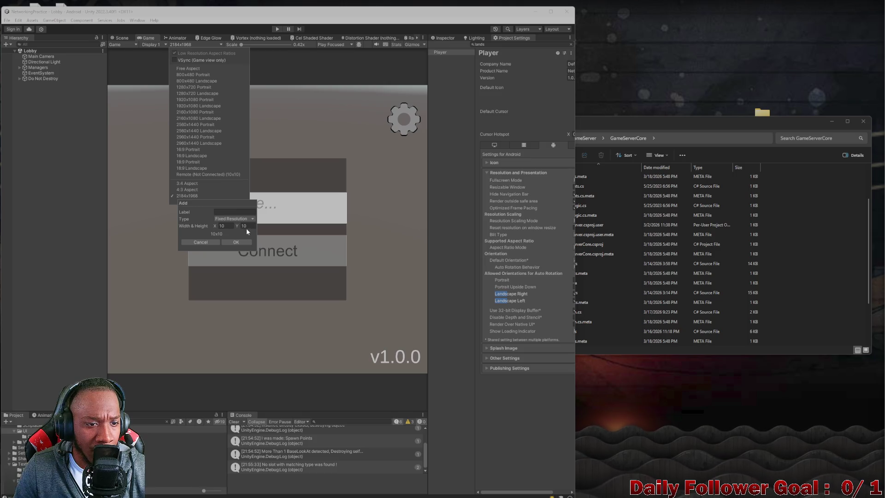
click(201, 242)
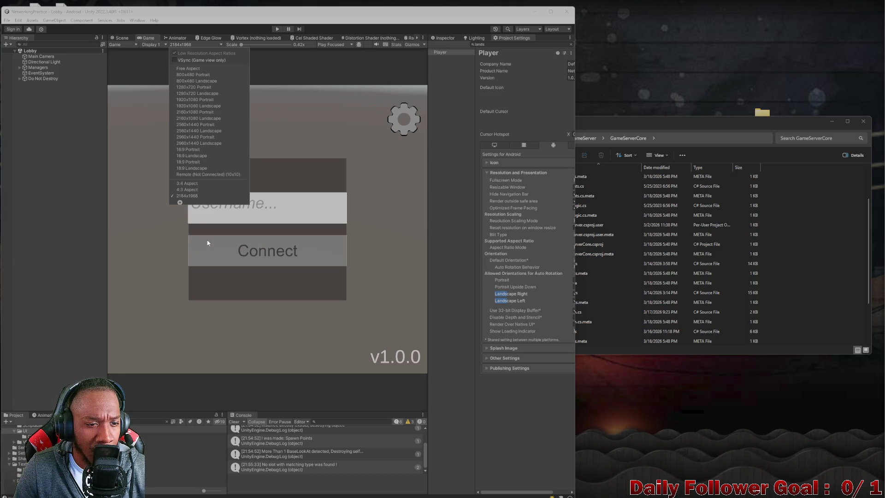
Adjust a new custom resolution's values, then delete the 1968x2184 entry and select 2184x1968
click(179, 204)
click(226, 226)
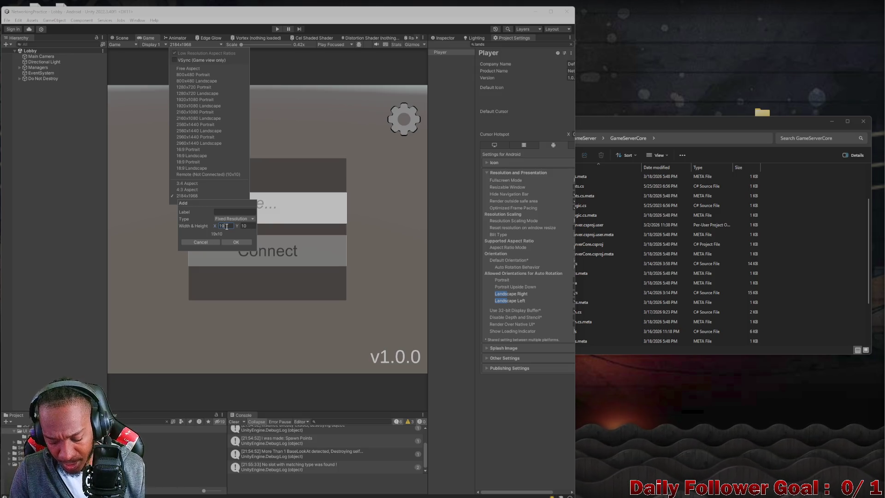
text(68)
click(246, 226)
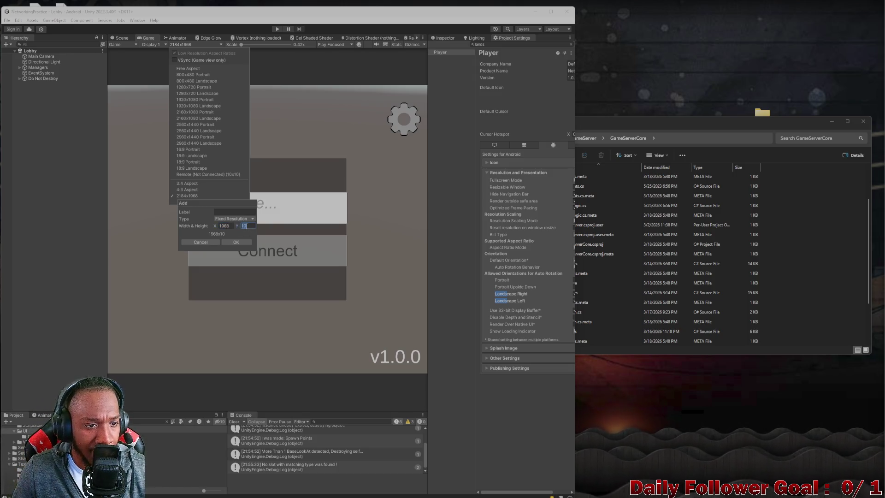
key(BackSpace)
text(2)
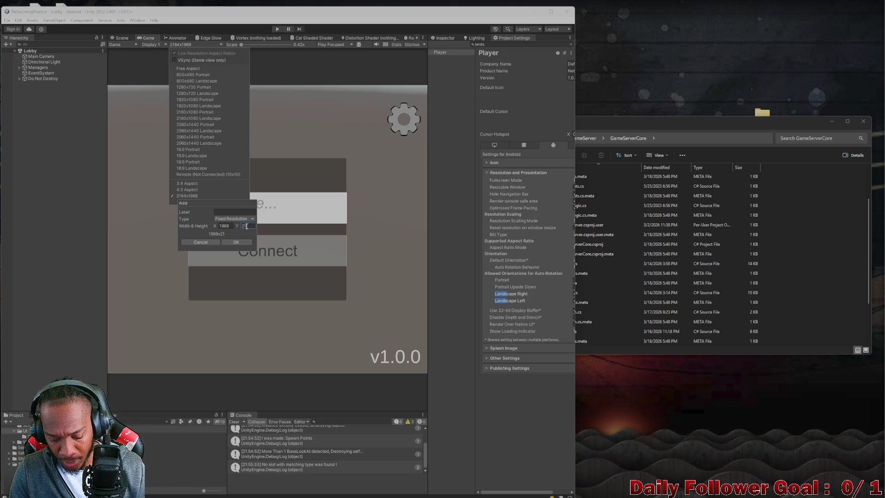
text(84)
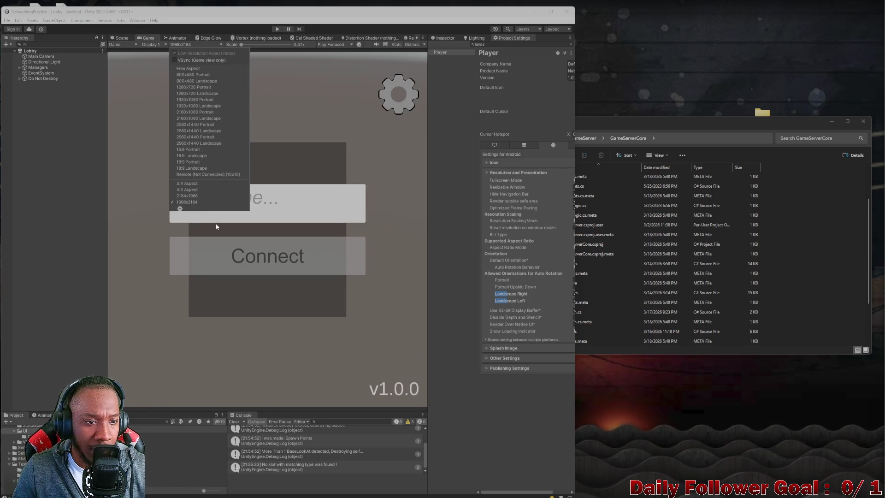
right_click(190, 204)
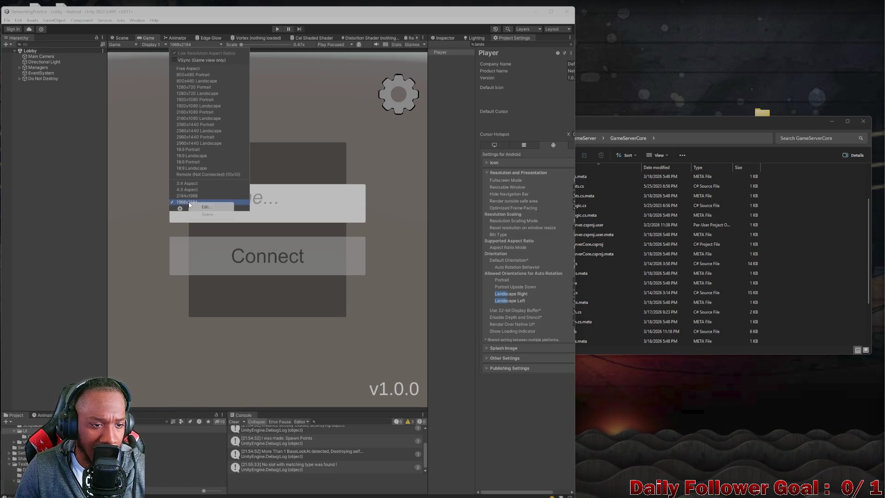
click(207, 213)
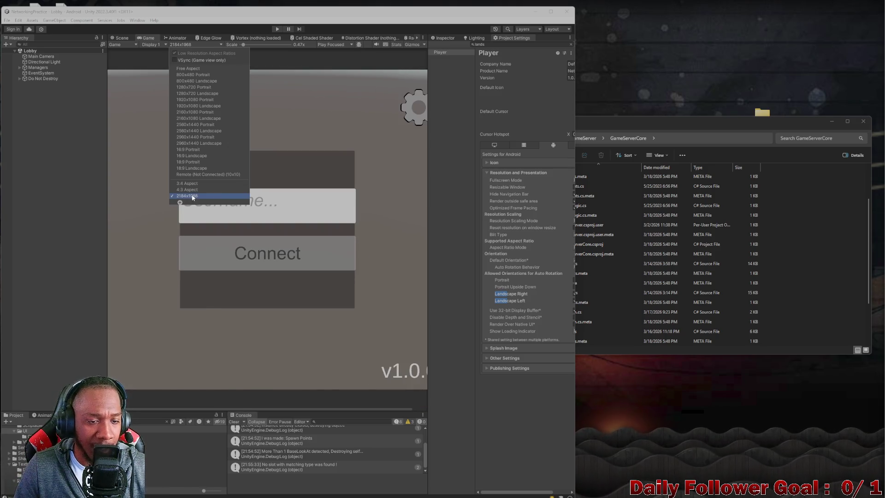
click(318, 135)
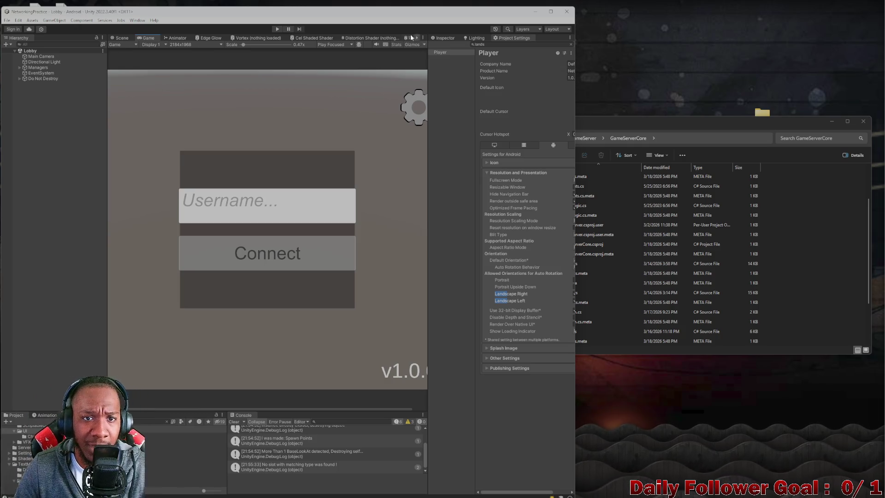
mouse_move(392, 11)
mouse_down()
mouse_move(553, 20)
mouse_move(553, 2)
mouse_up()
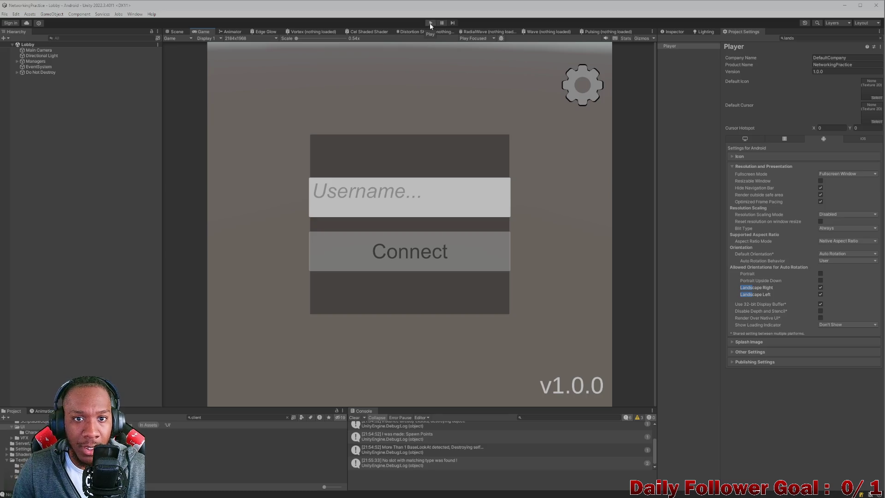
drag(429, 6, 288, 22)
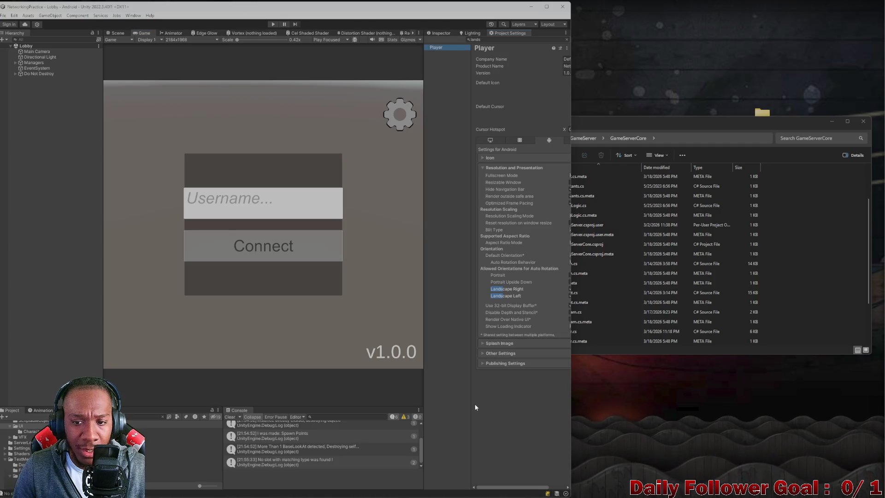
mouse_move(565, 495)
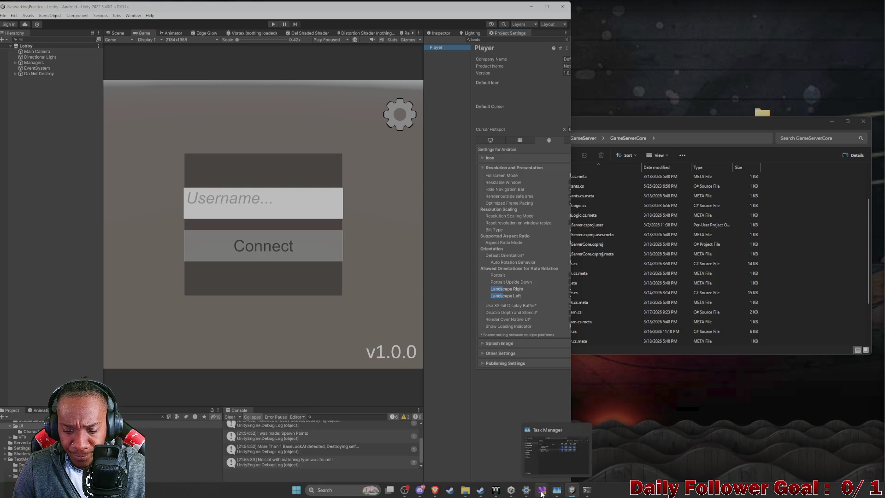
Build and Run the game for Android with Ctrl+B, then maximize the editor
click(435, 34)
key(ctrl+b)
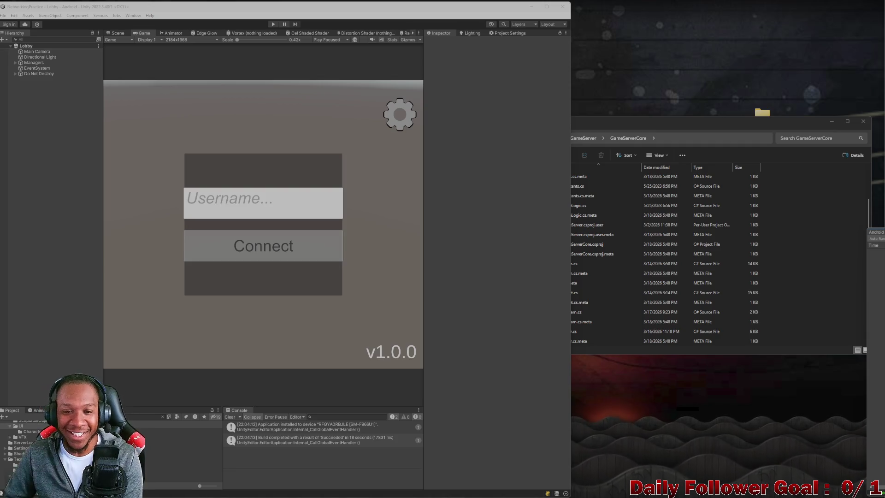
mouse_move(340, 17)
mouse_down()
mouse_move(415, 58)
mouse_move(599, 34)
mouse_move(599, 2)
mouse_up()
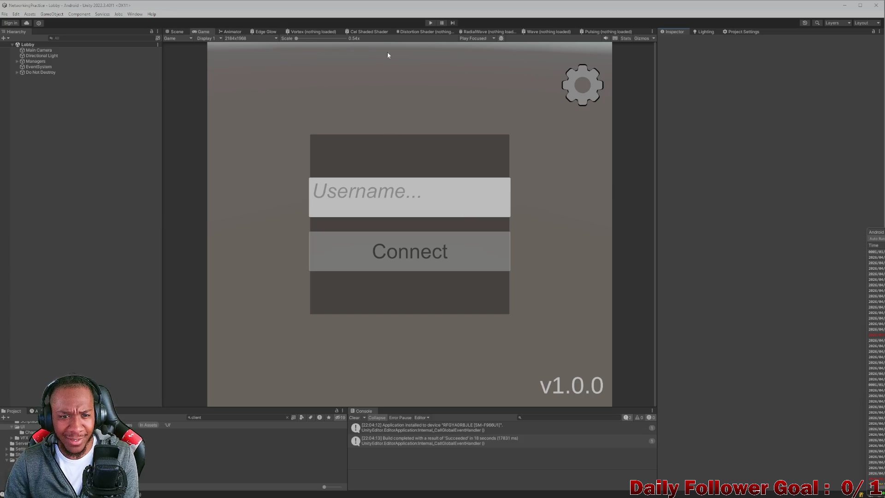
Enter Play mode, enter a test username in the lobby, and connect to the server
click(432, 24)
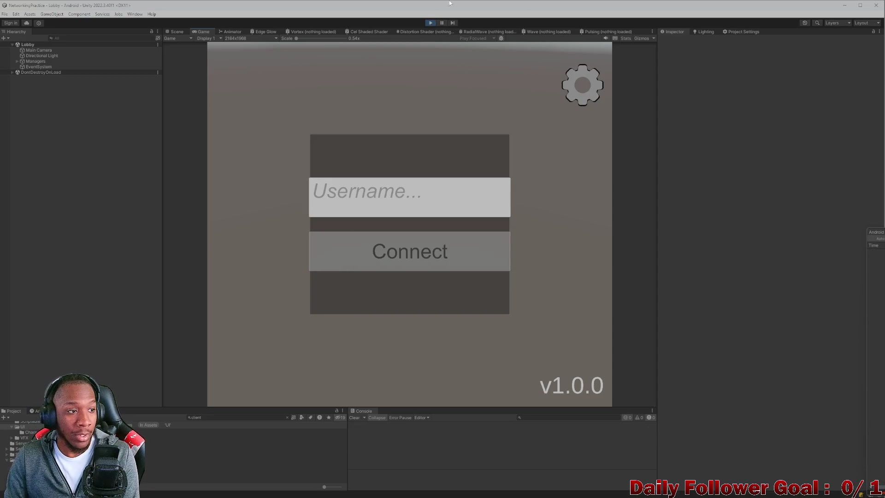
click(386, 197)
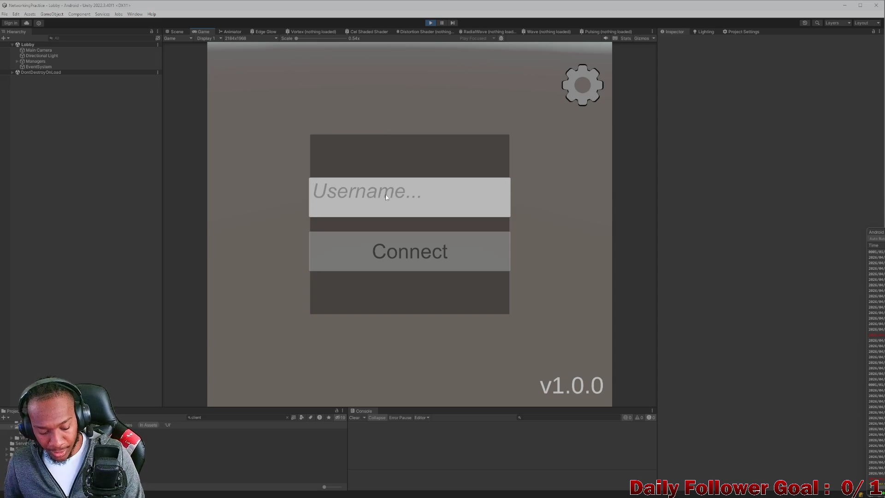
text(sedfsdf)
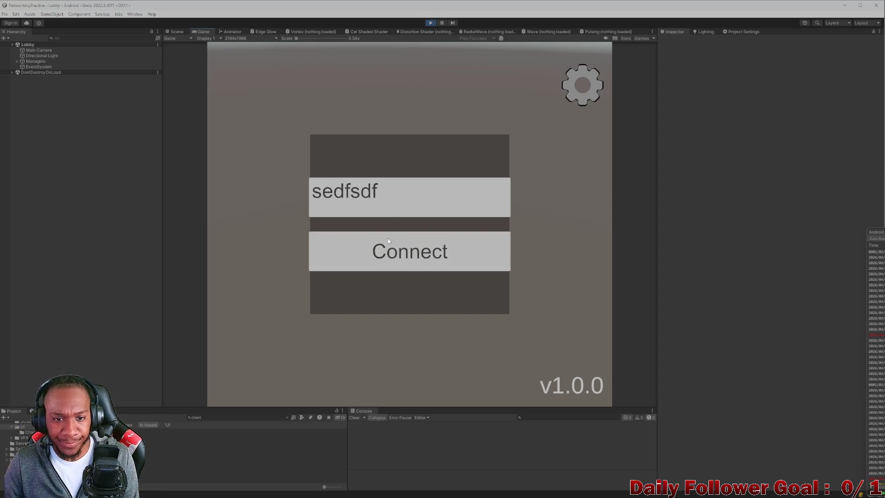
click(388, 240)
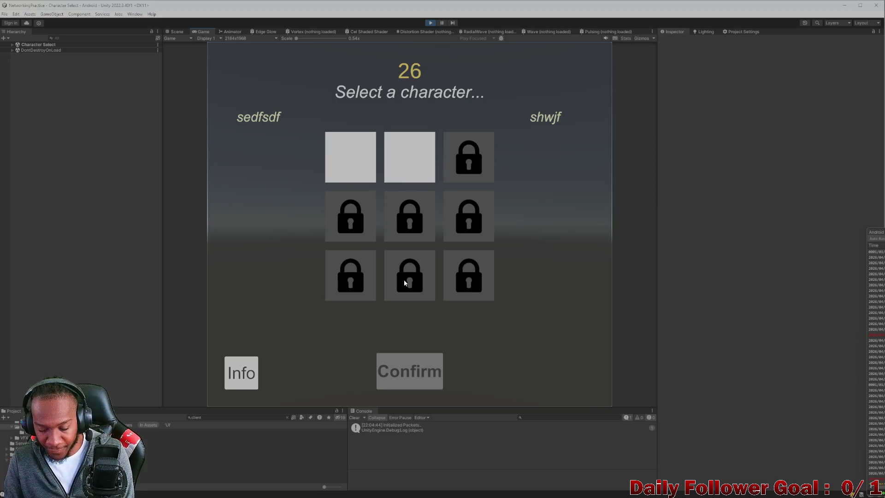
Browse the character info panel, then read through The Speedster's ability descriptions
click(241, 372)
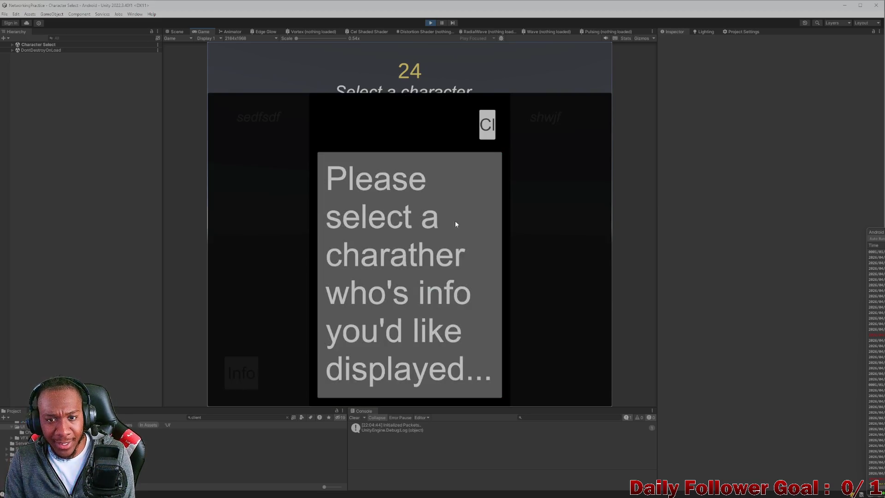
scroll(423, 190, down, 2)
scroll(398, 165, up, 2)
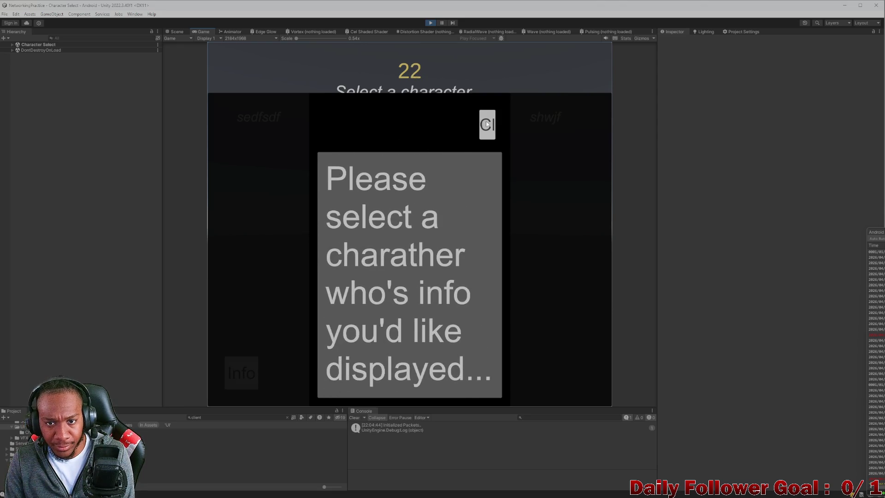
click(337, 174)
click(247, 366)
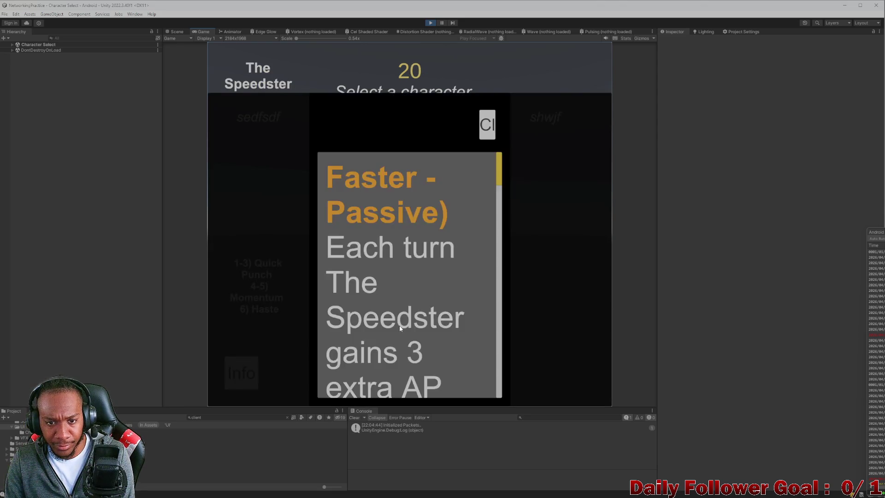
scroll(410, 169, down, 6)
scroll(414, 276, down, 5)
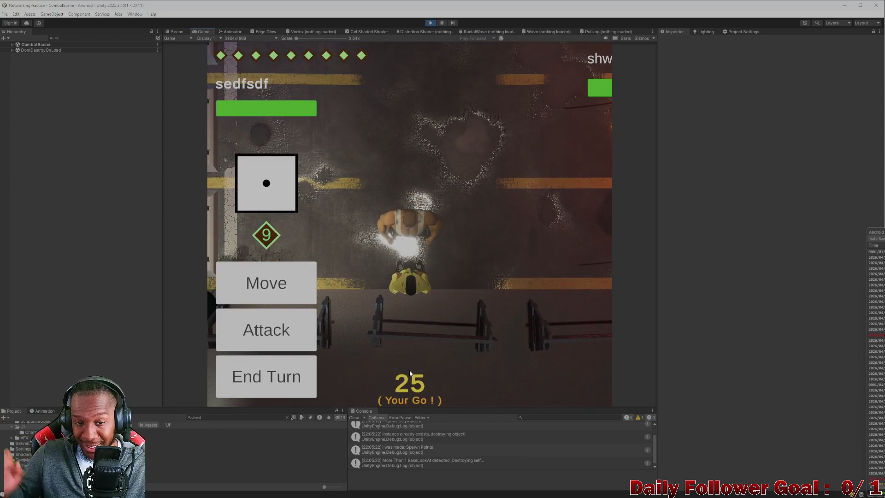
Use the Haste ability this combat turn, then end the turn
click(285, 341)
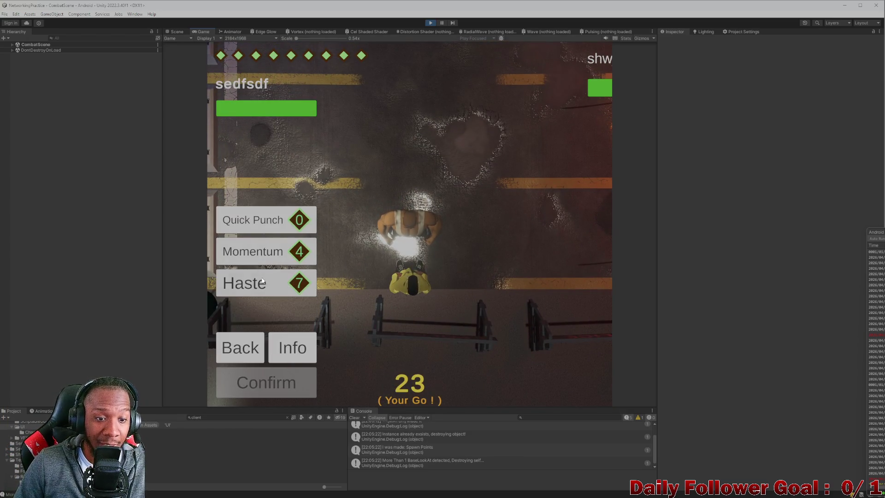
click(282, 290)
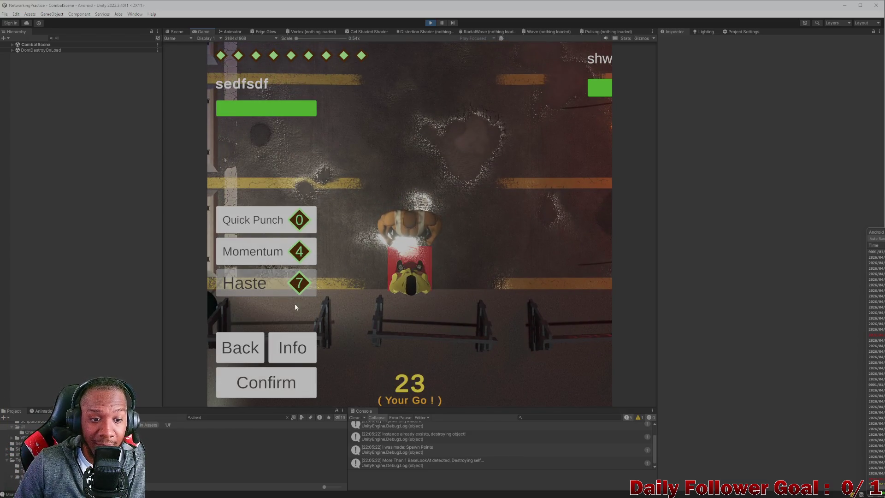
click(263, 379)
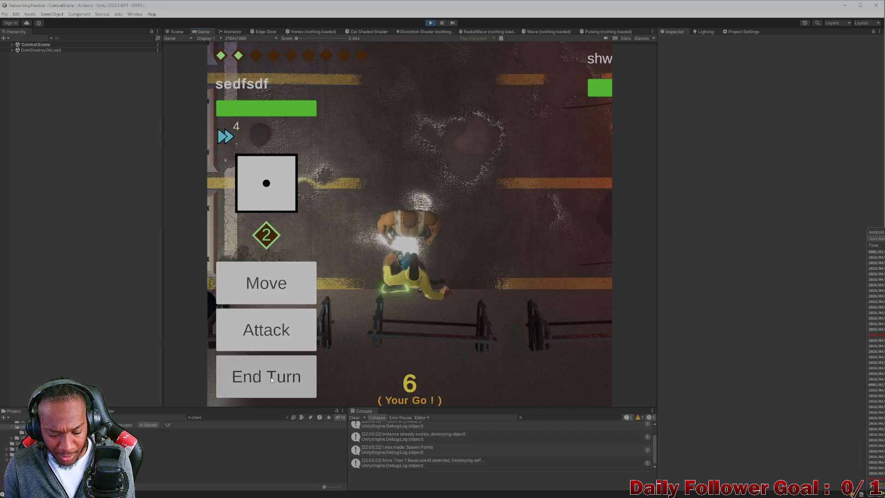
click(272, 377)
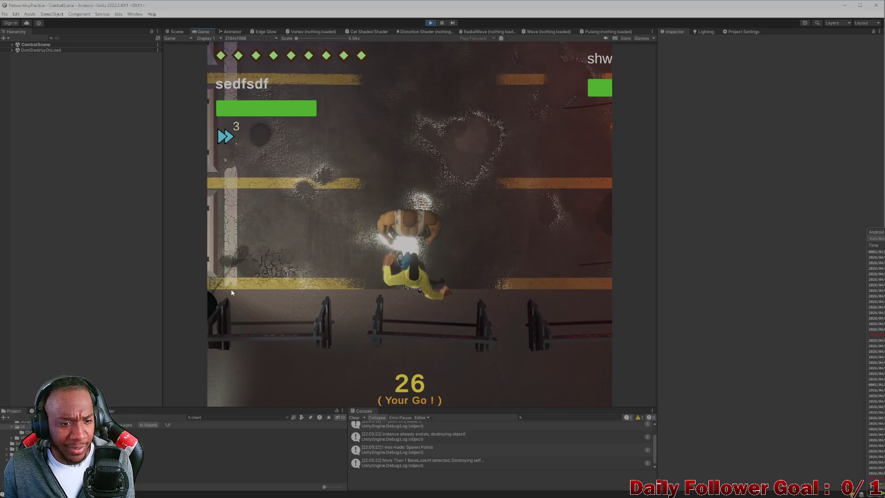
View the attack abilities' info and check the ToDo.cs notes in Visual Studio
click(277, 330)
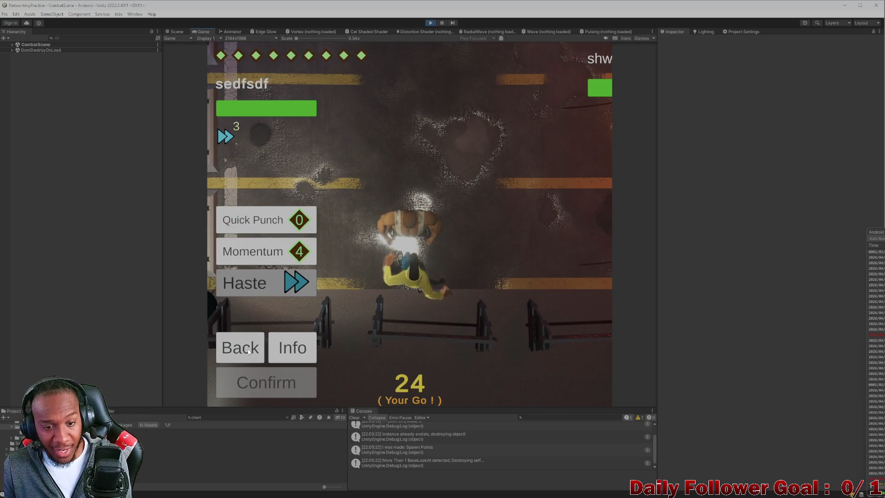
click(296, 345)
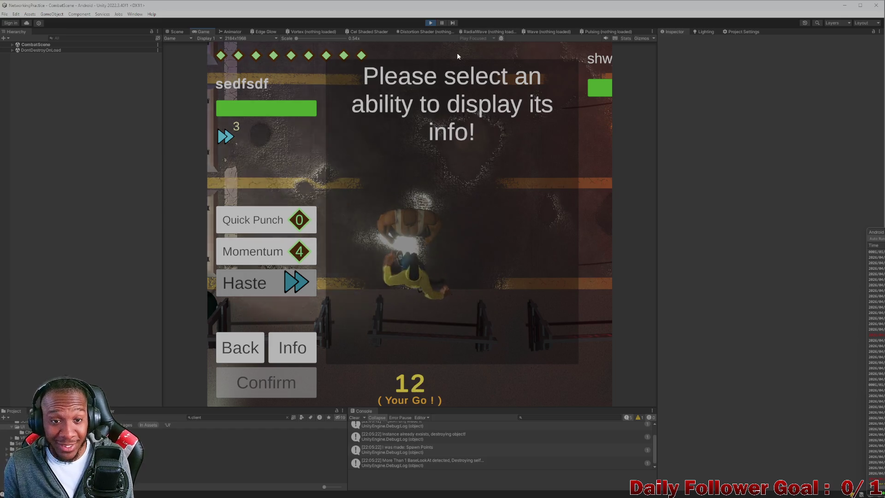
click(844, 5)
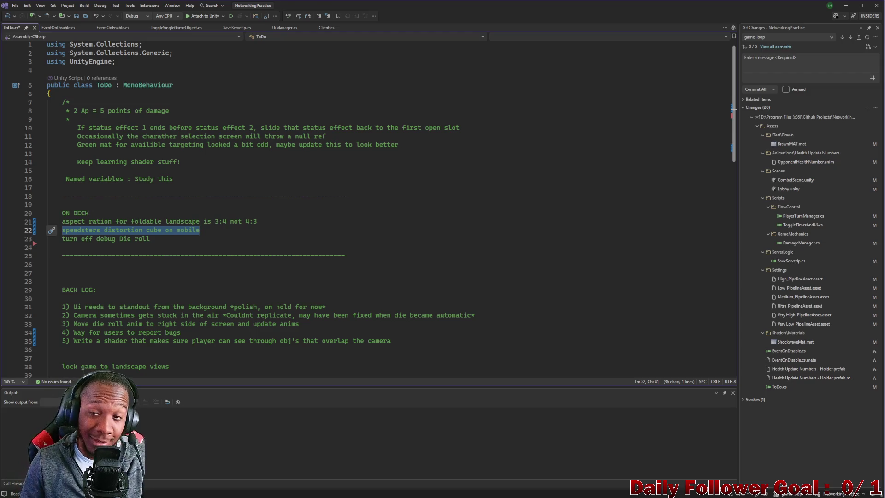
click(845, 6)
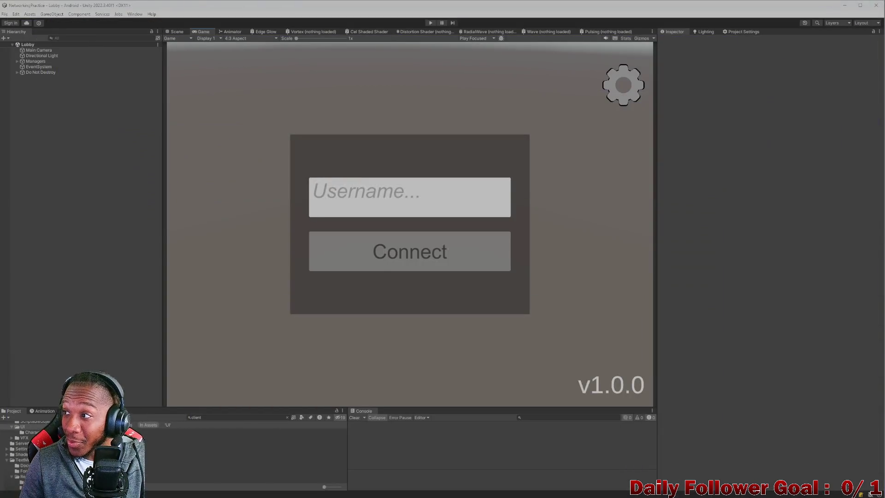